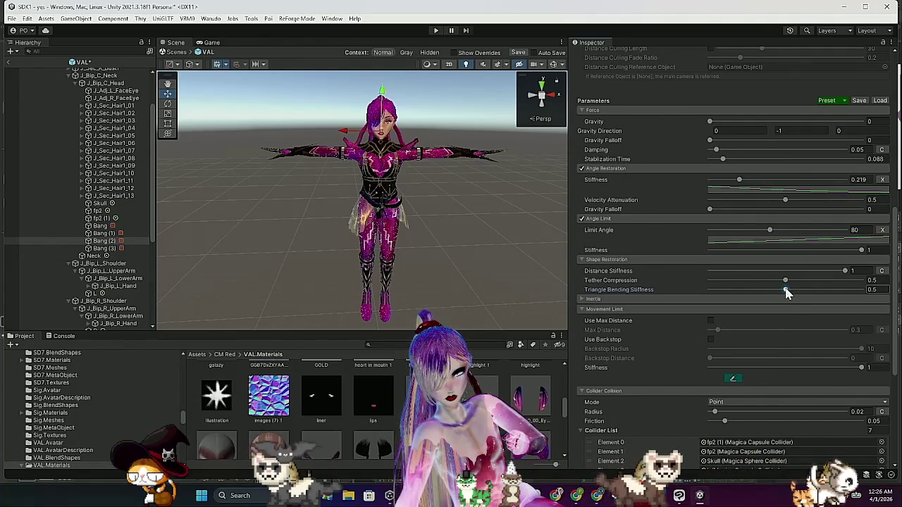
Raise the hair Magica Cloth Triangle Bending Stiffness to 0.537, then to 0.573
drag(787, 294, 792, 294)
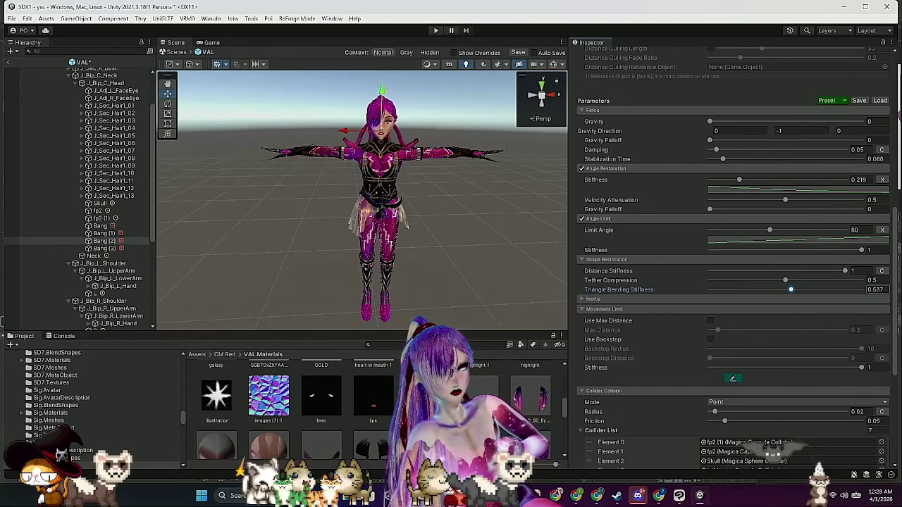
drag(791, 289, 797, 291)
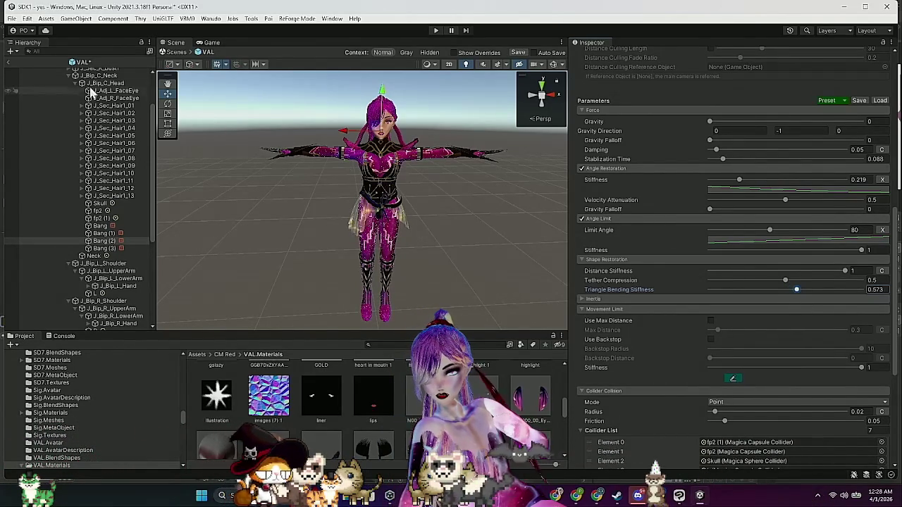
Leave prefab editing, save the modified avatar prefab, and enter Play mode
click(9, 62)
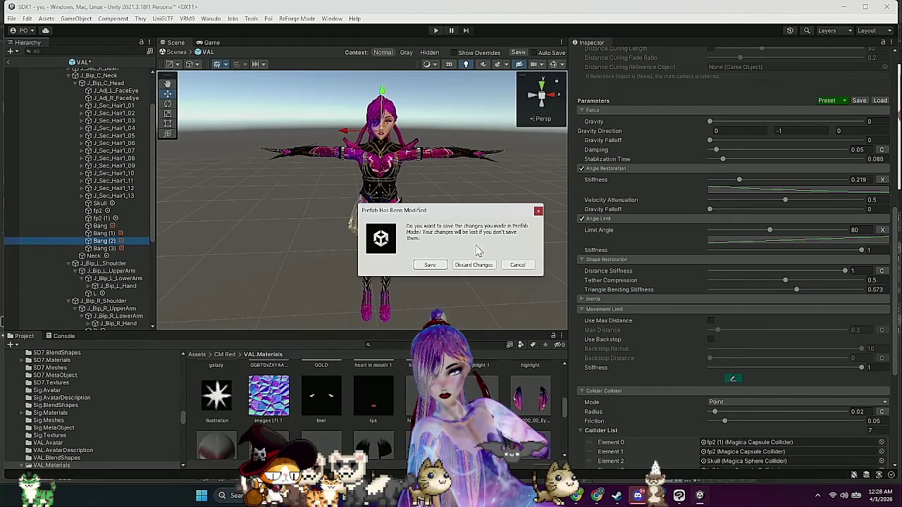
click(442, 264)
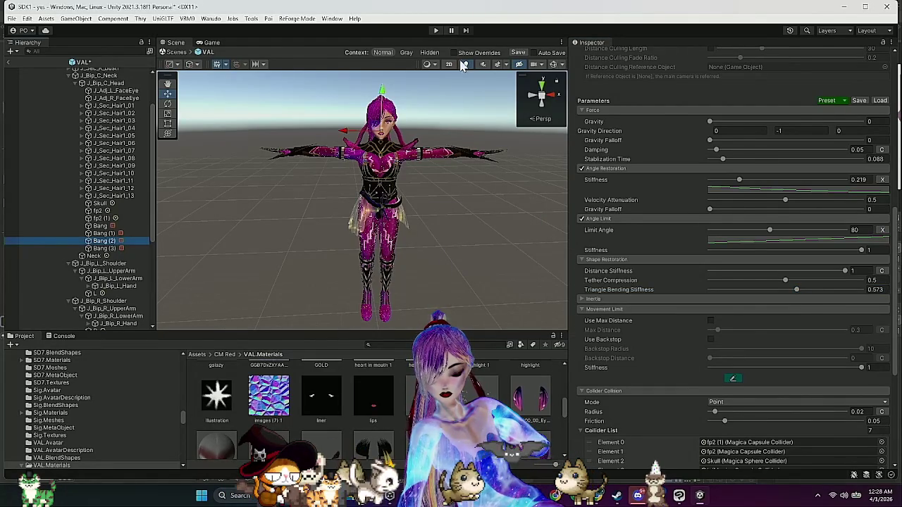
click(436, 31)
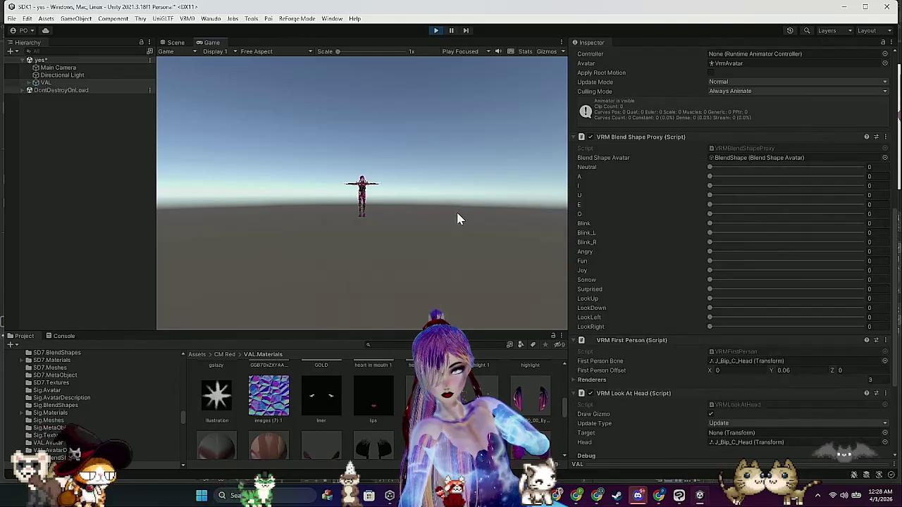
In the Scene view, shake the avatar up, down and sideways to test hair swing, then stop Play mode
click(185, 45)
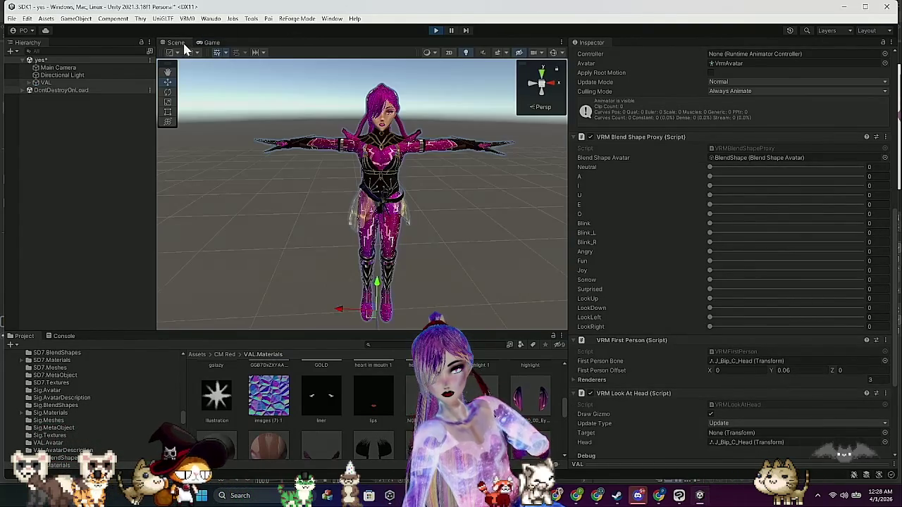
drag(379, 284, 383, 293)
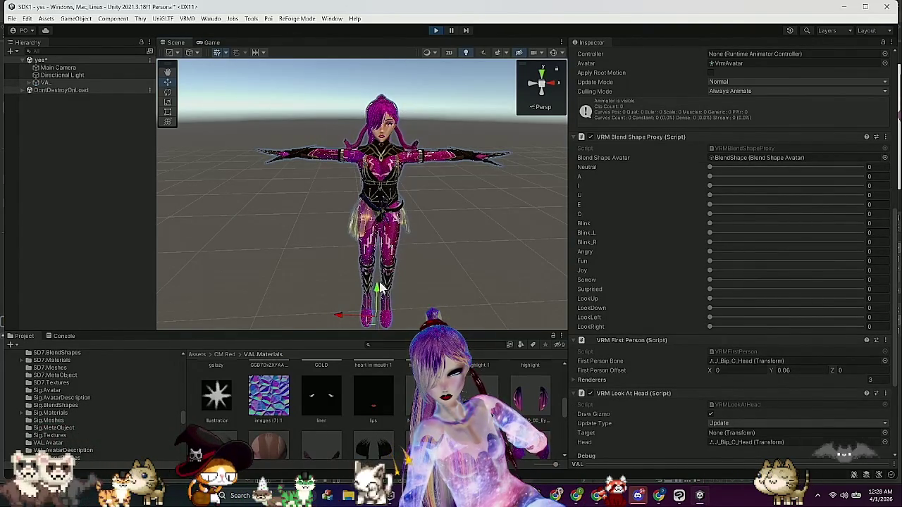
mouse_move(343, 318)
mouse_down()
mouse_move(308, 317)
mouse_move(361, 308)
mouse_up()
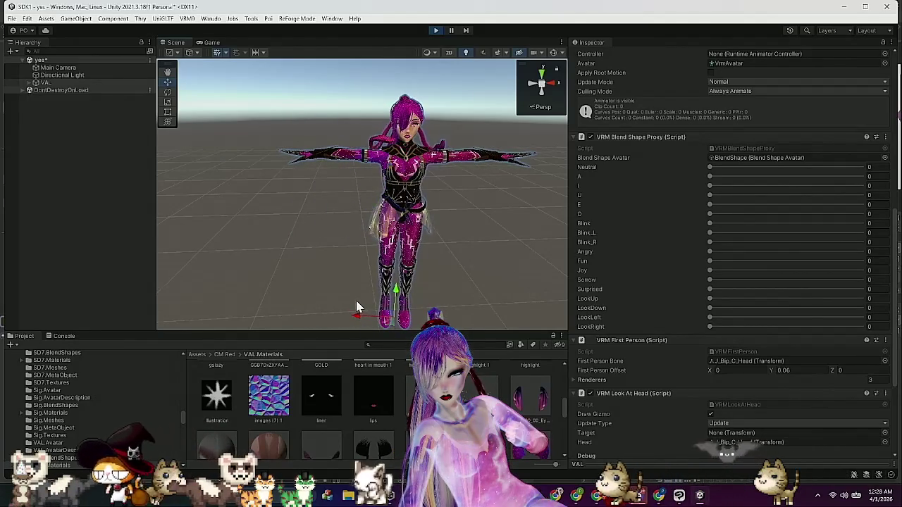
drag(396, 291, 397, 284)
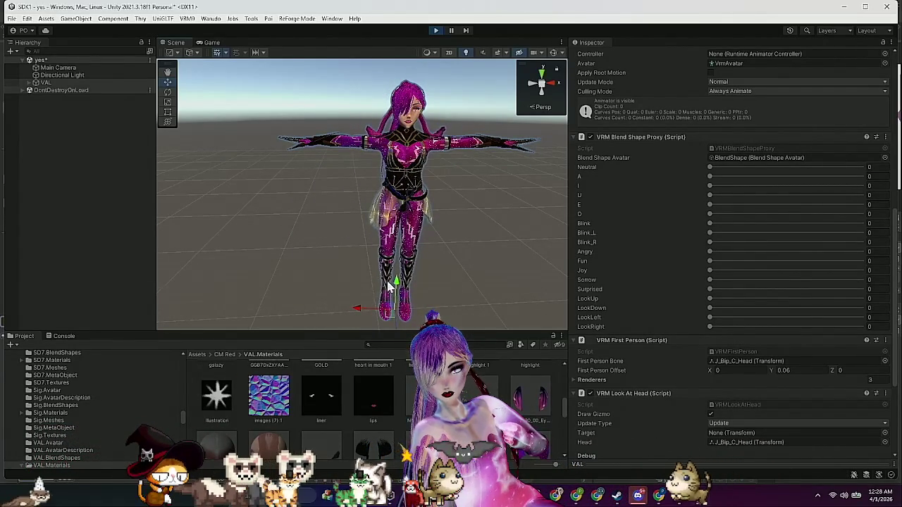
mouse_move(359, 313)
mouse_down()
mouse_move(343, 308)
mouse_move(357, 310)
mouse_move(355, 300)
mouse_up()
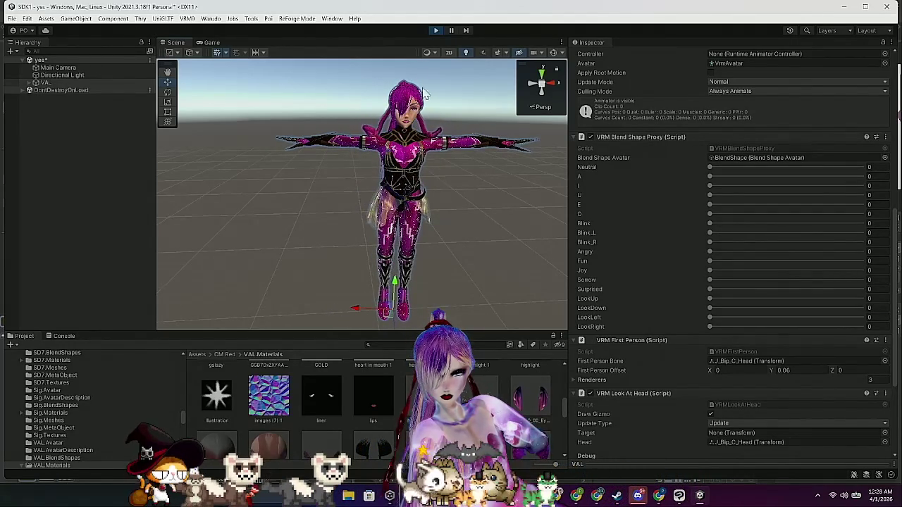
click(435, 32)
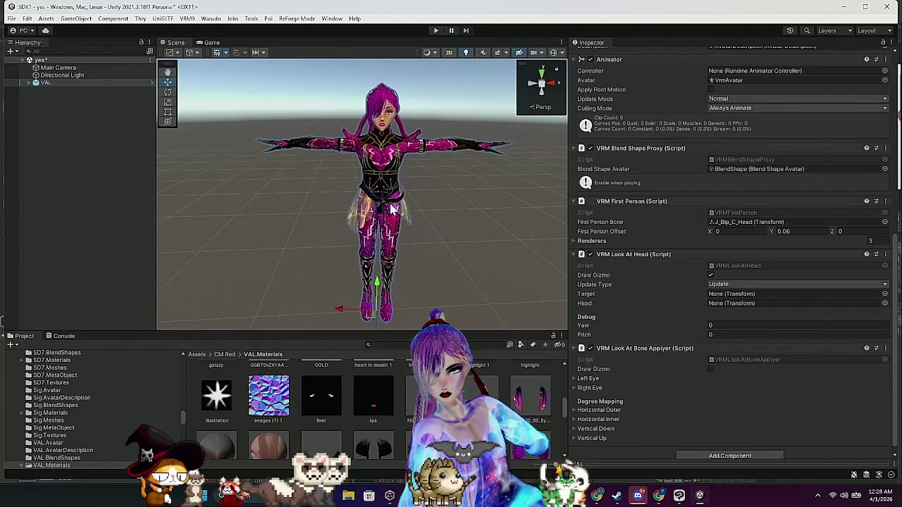
click(435, 31)
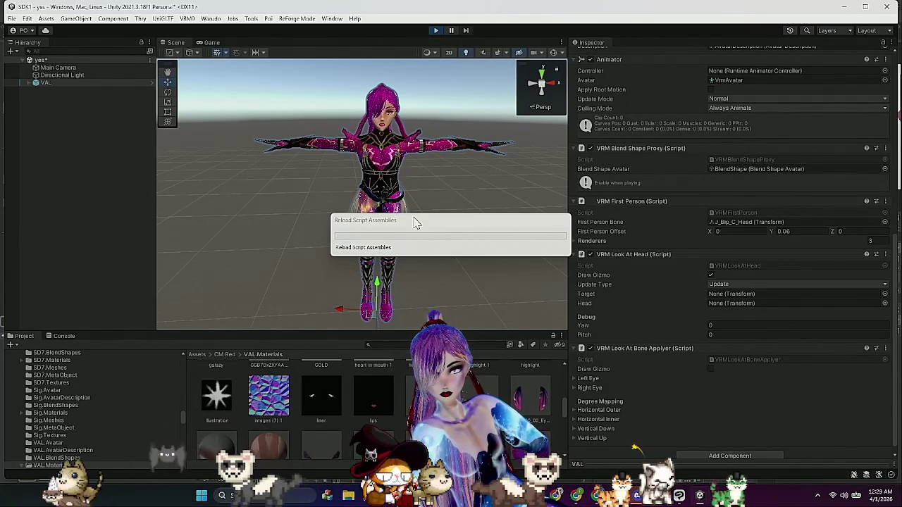
drag(423, 222, 399, 217)
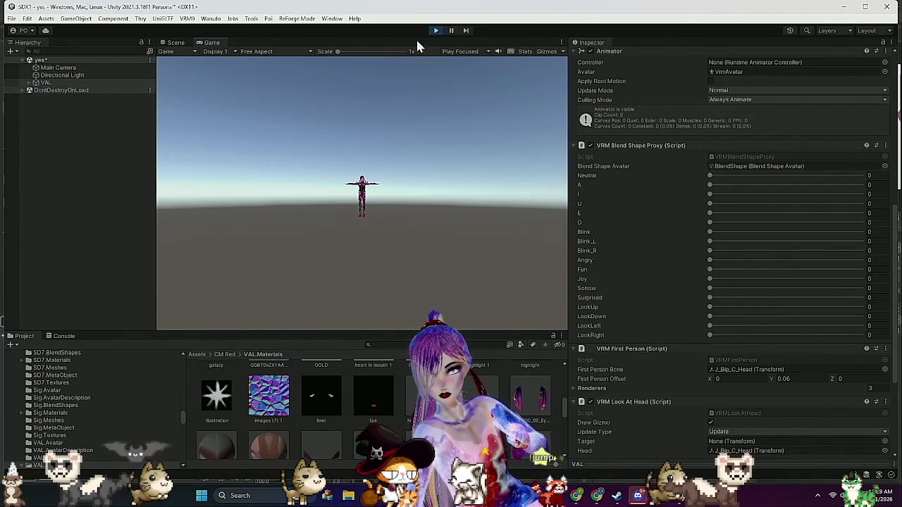
click(437, 32)
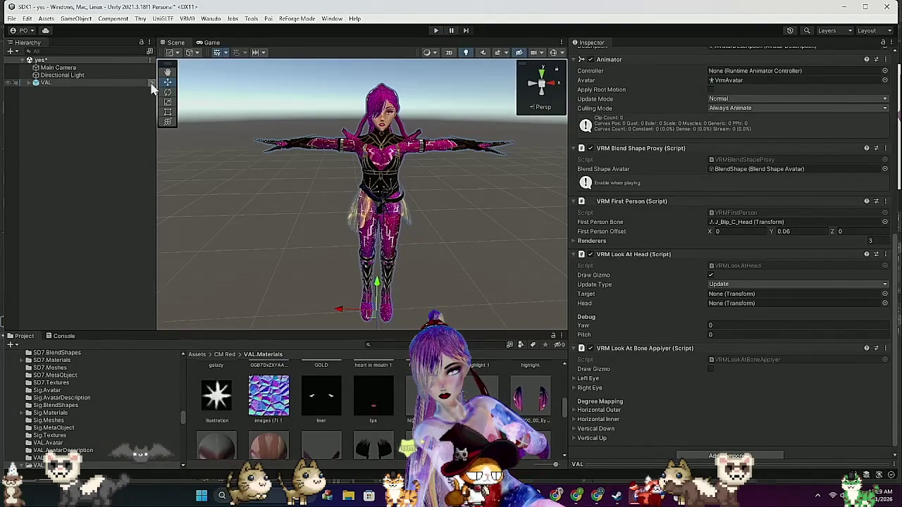
In the VAL avatar prefab, apply the SoftSkirt physics preset to the Skirt bones
double_click(108, 84)
scroll(92, 211, down, 8)
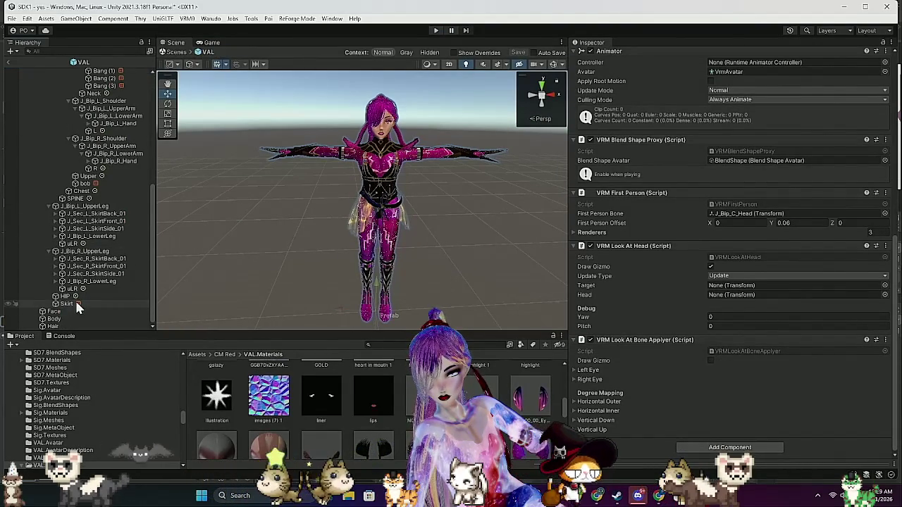
click(99, 304)
scroll(742, 204, up, 2)
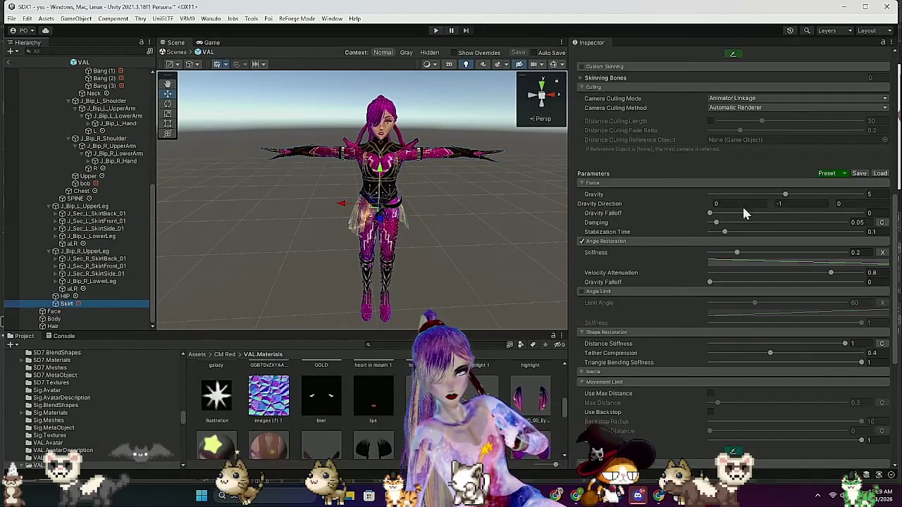
click(843, 174)
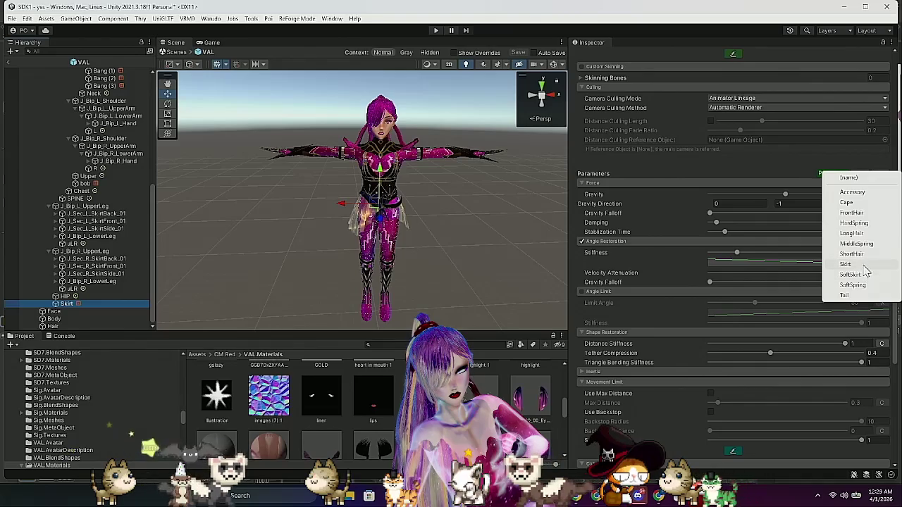
click(863, 272)
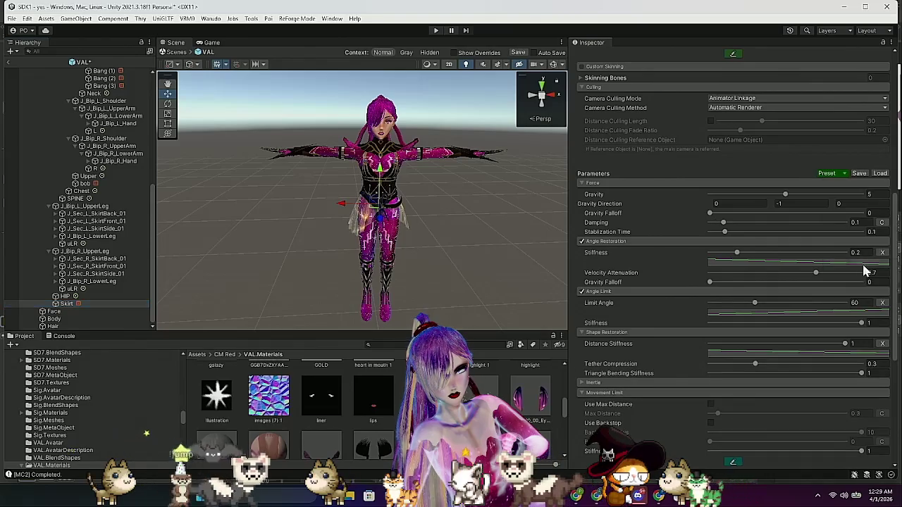
Exit prefab mode saving the skirt changes, and start Play mode
click(9, 63)
click(444, 265)
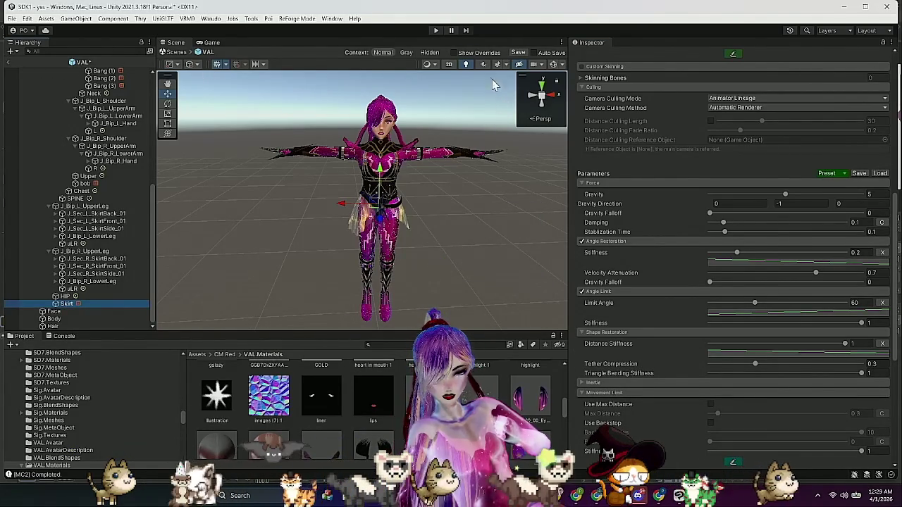
click(435, 31)
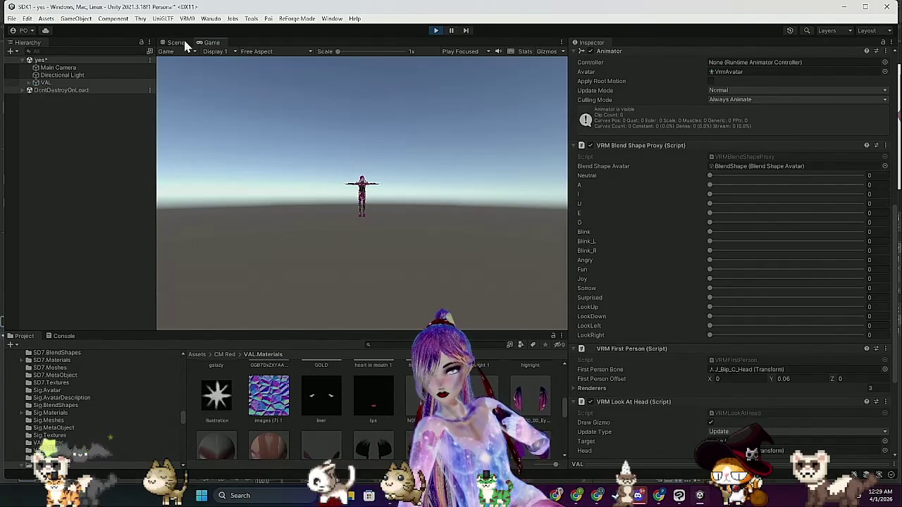
Shake the avatar sideways and down to test hair physics, stop Play mode, and select the purple hair material
click(178, 43)
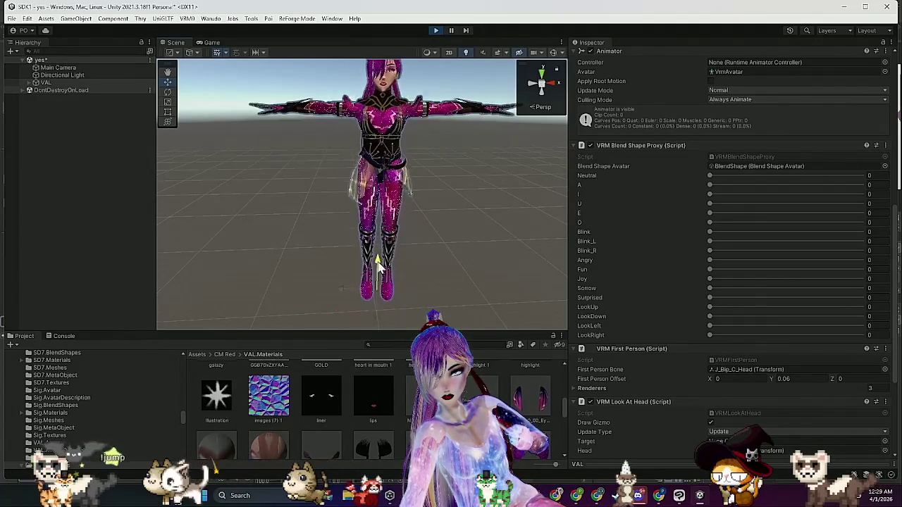
mouse_move(338, 316)
mouse_down()
mouse_move(392, 316)
mouse_move(295, 314)
mouse_move(388, 313)
mouse_move(342, 307)
mouse_up()
mouse_move(379, 282)
mouse_down()
mouse_move(315, 292)
mouse_move(337, 255)
mouse_move(345, 289)
mouse_move(341, 278)
mouse_up()
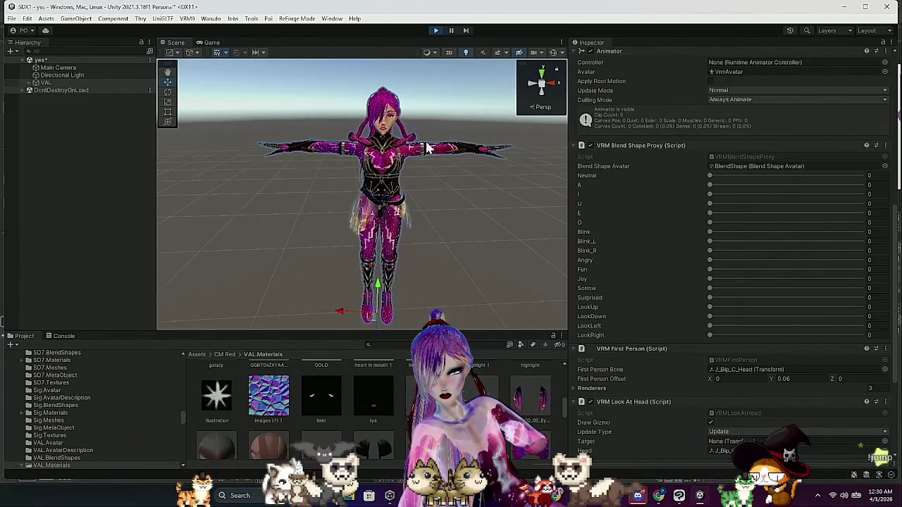
click(435, 28)
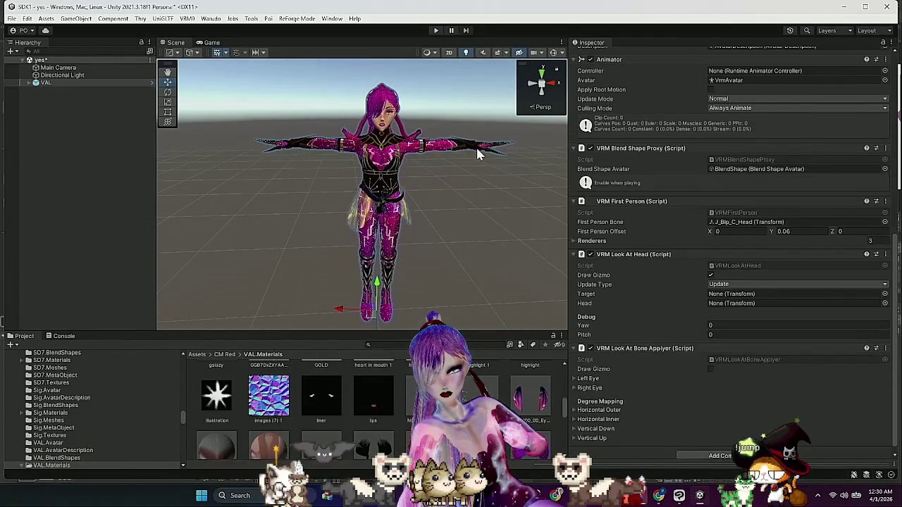
scroll(395, 381, down, 5)
click(373, 394)
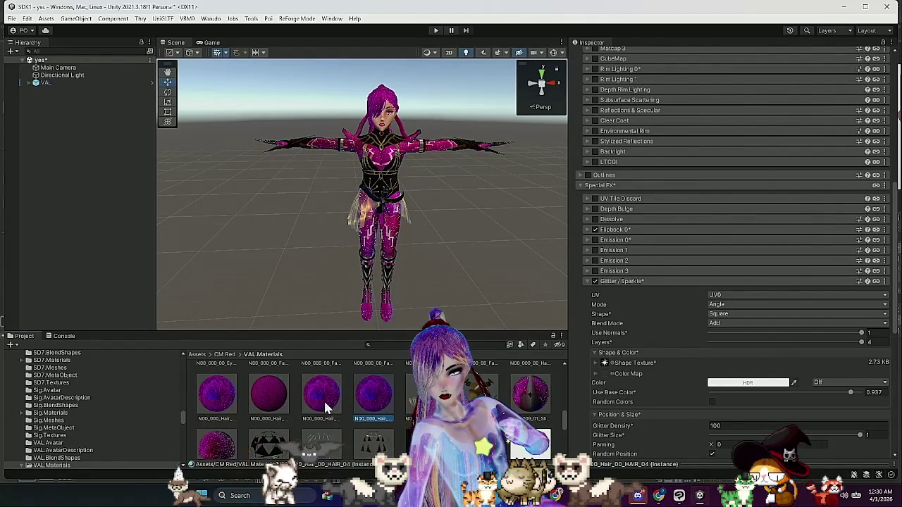
Set the hair material's Rendering Cull option to Off
scroll(521, 415, up, 2)
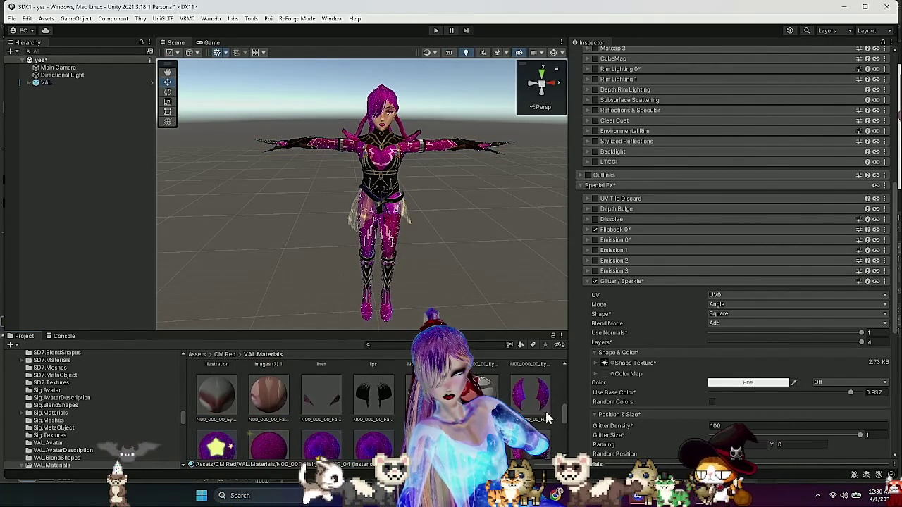
scroll(673, 413, down, 10)
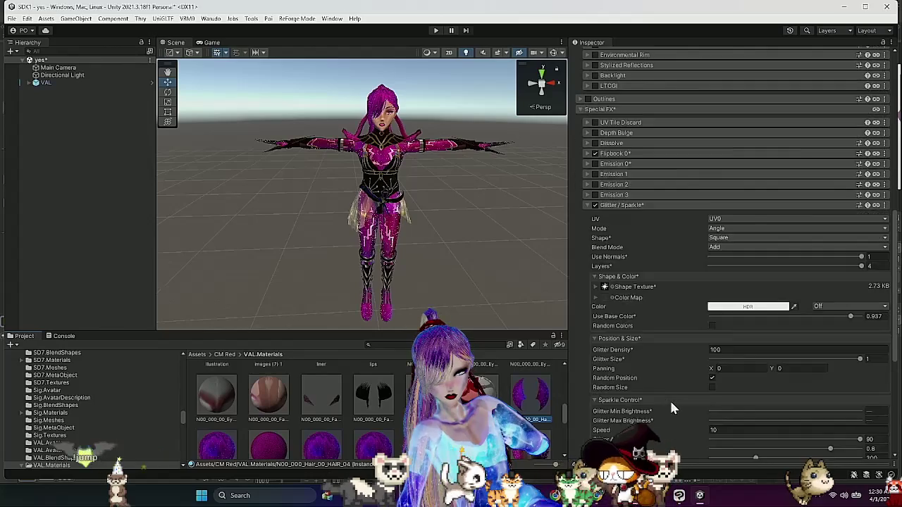
click(610, 413)
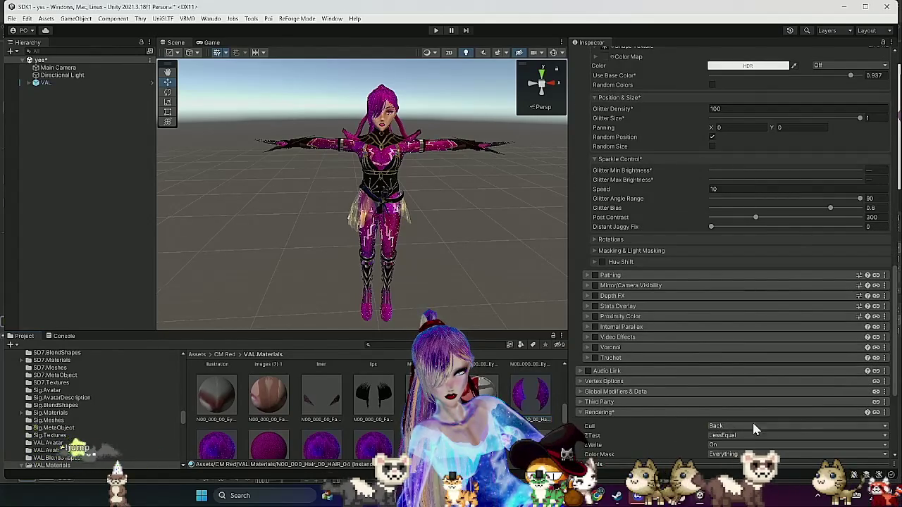
click(794, 427)
click(753, 435)
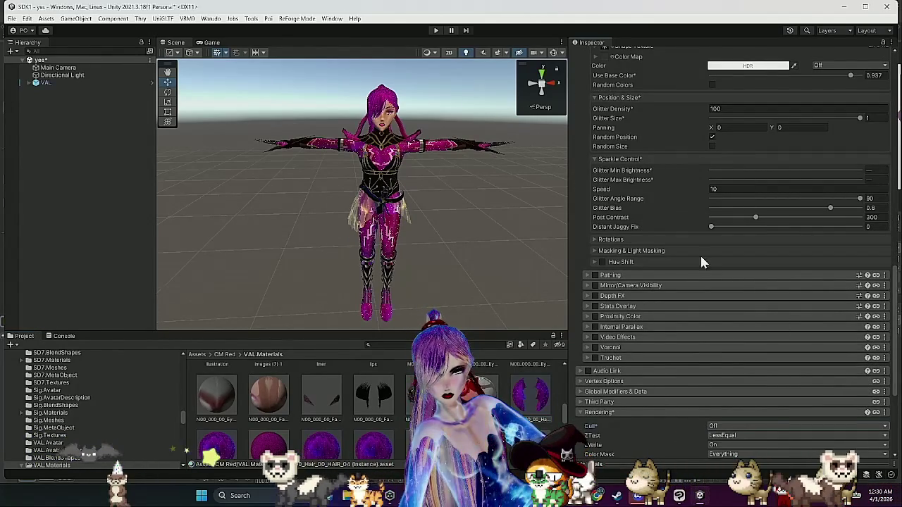
Lock the selected Poiyomi materials into optimized shaders
scroll(698, 273, up, 12)
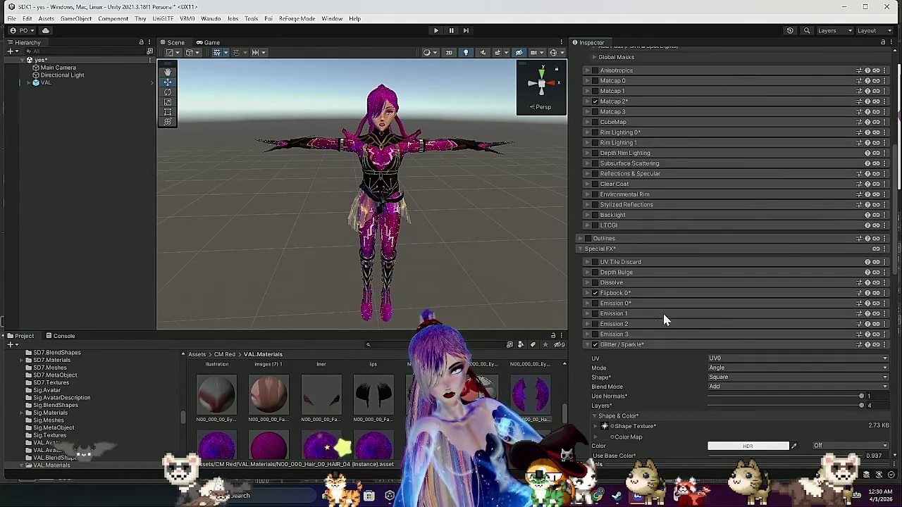
scroll(664, 319, up, 9)
click(716, 110)
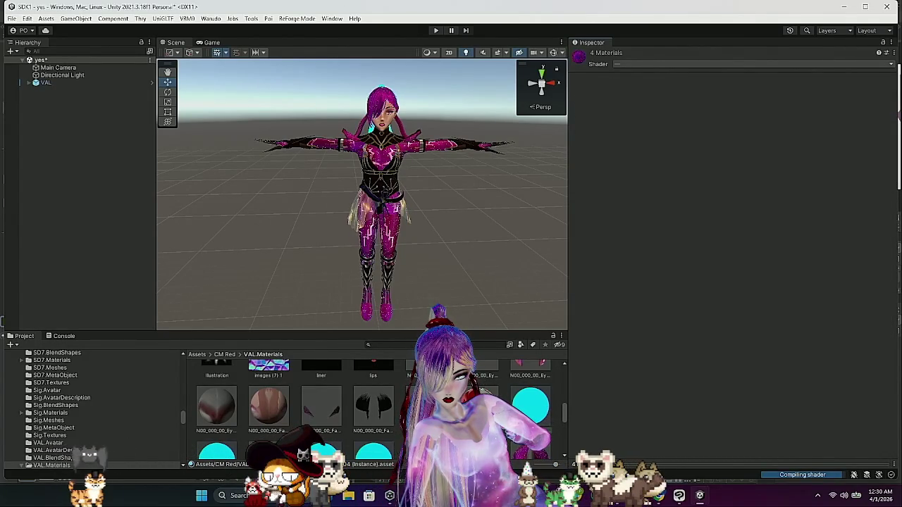
Lock the Tops_01_CLOTH material into an optimized Poiyomi shader, then select the Shoes_01_CLOTH material
scroll(373, 408, down, 2)
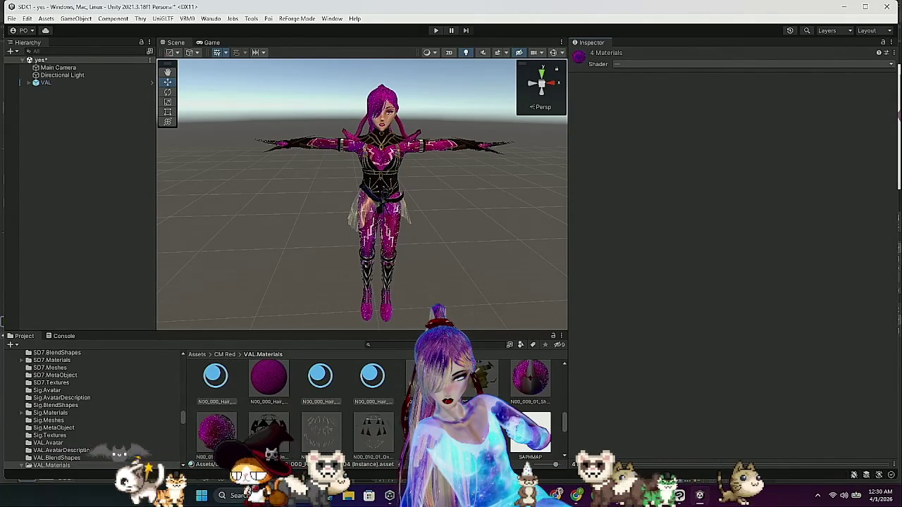
click(267, 384)
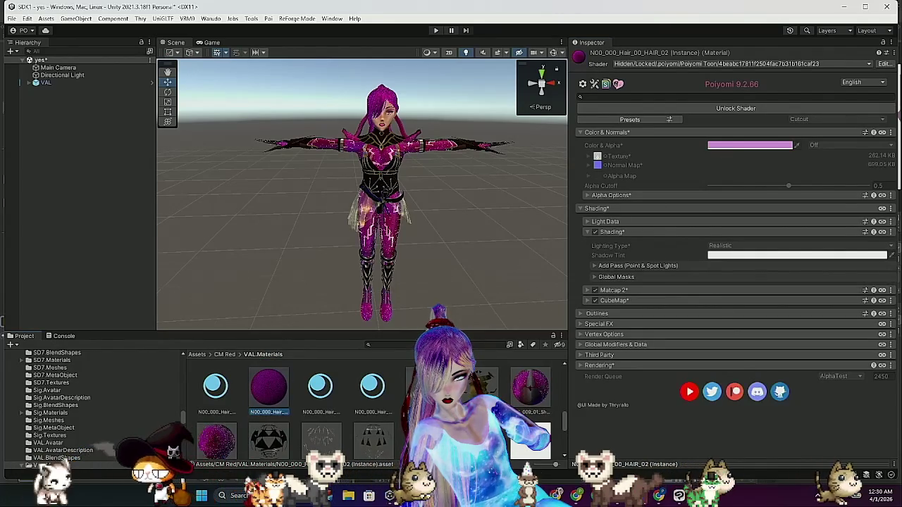
click(462, 392)
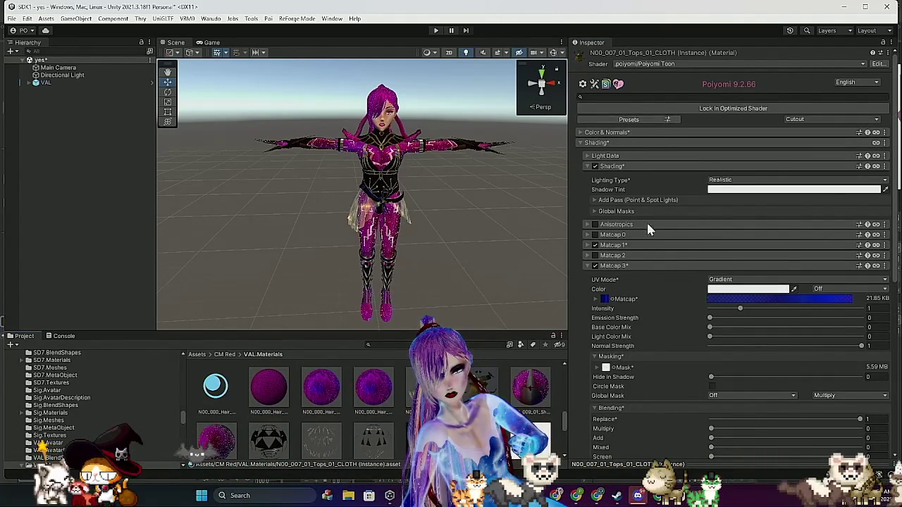
scroll(649, 240, down, 3)
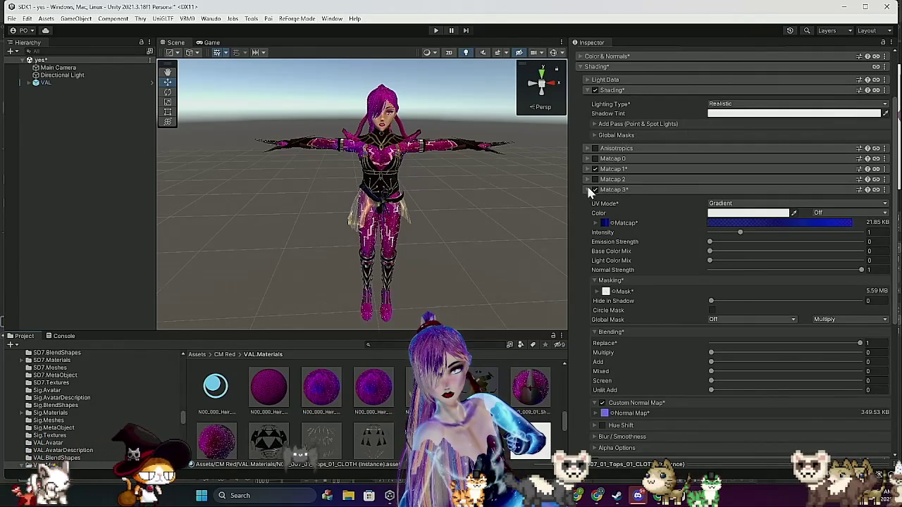
scroll(700, 79, up, 3)
click(726, 110)
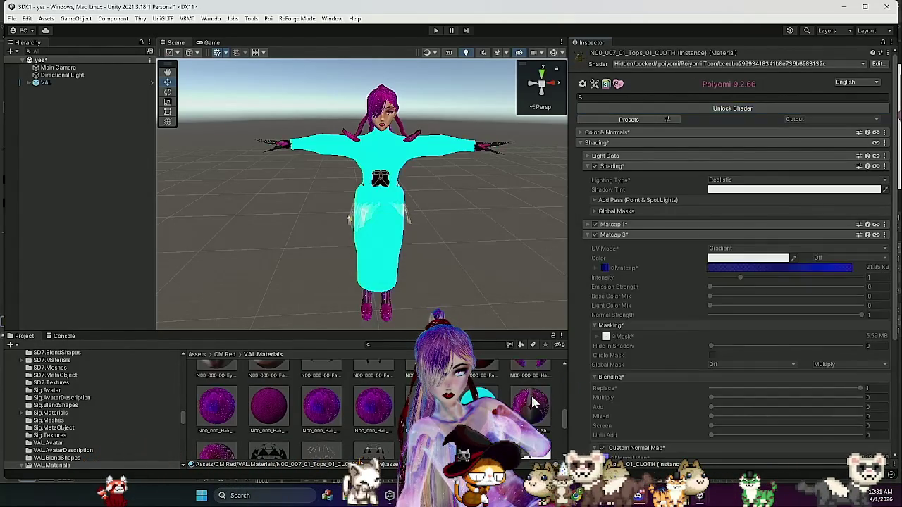
click(528, 401)
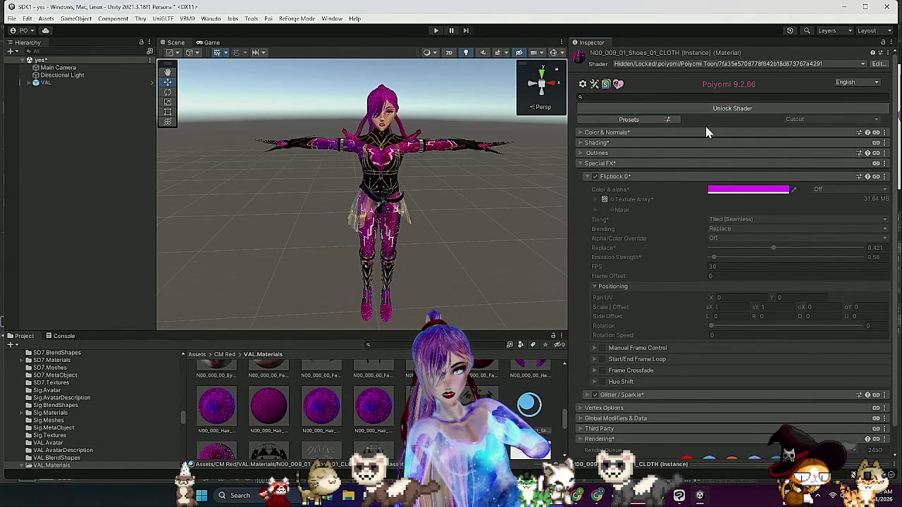
Select the three N00_010_01 Onepiece CLOTH materials and lock them into optimized shaders together
scroll(310, 416, down, 1)
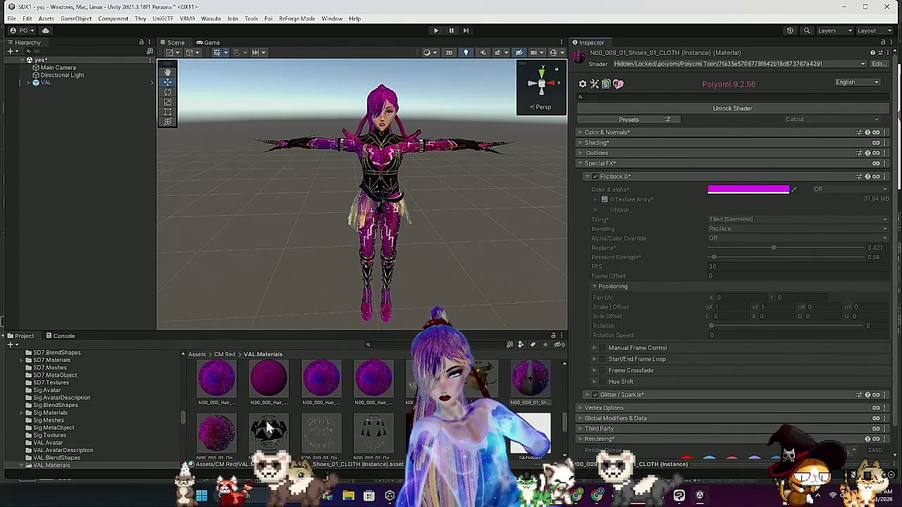
click(224, 436)
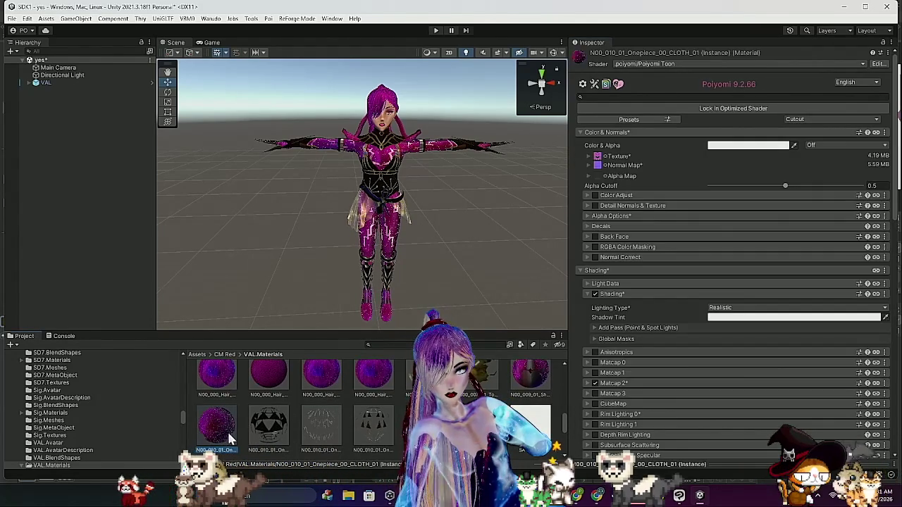
click(323, 437)
click(323, 435)
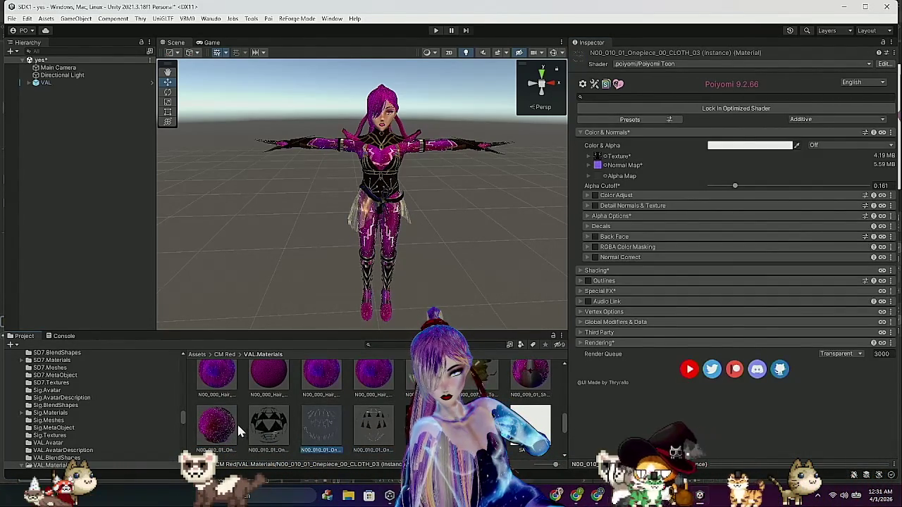
shift+click(231, 421)
click(772, 109)
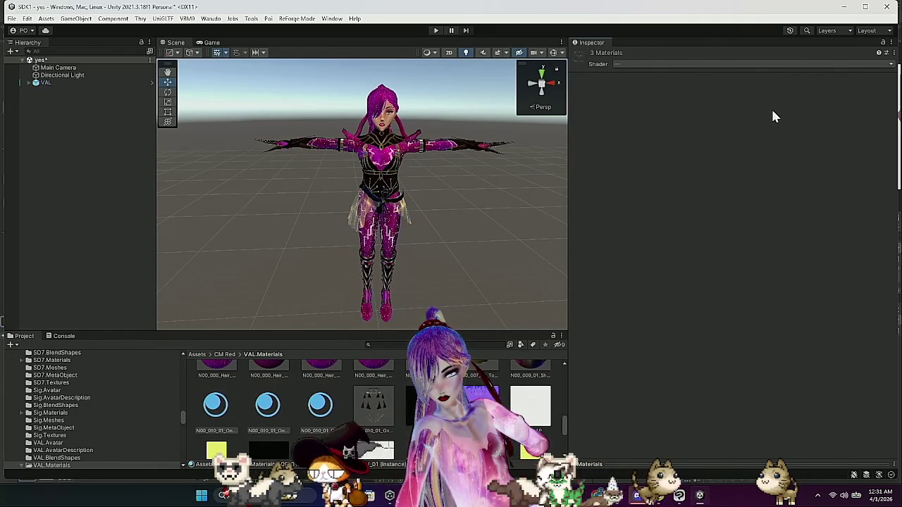
Step through the CLOTH_03, CLOTH_04, HAIR_04, Face, lips, Body and SLBD assets checking each in the Inspector
click(335, 411)
key(Right)
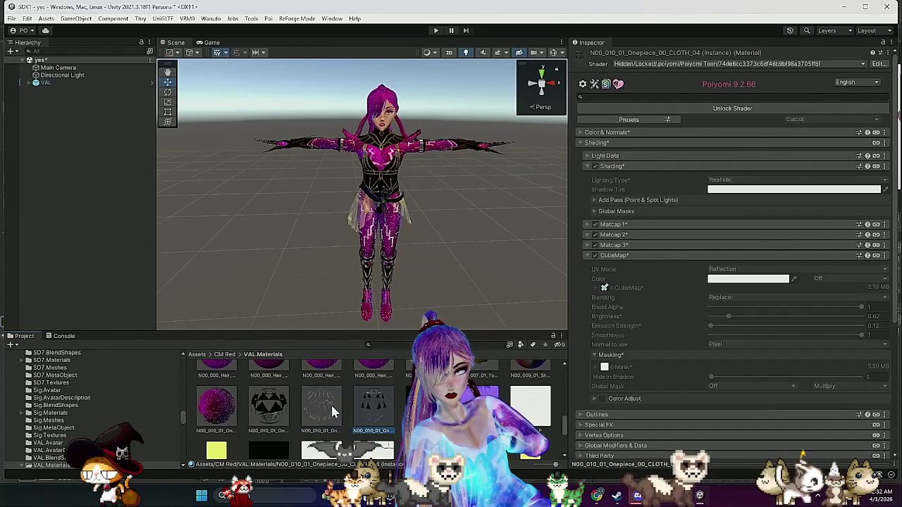
key(Up)
key(Left)
key(Up)
key(Left)
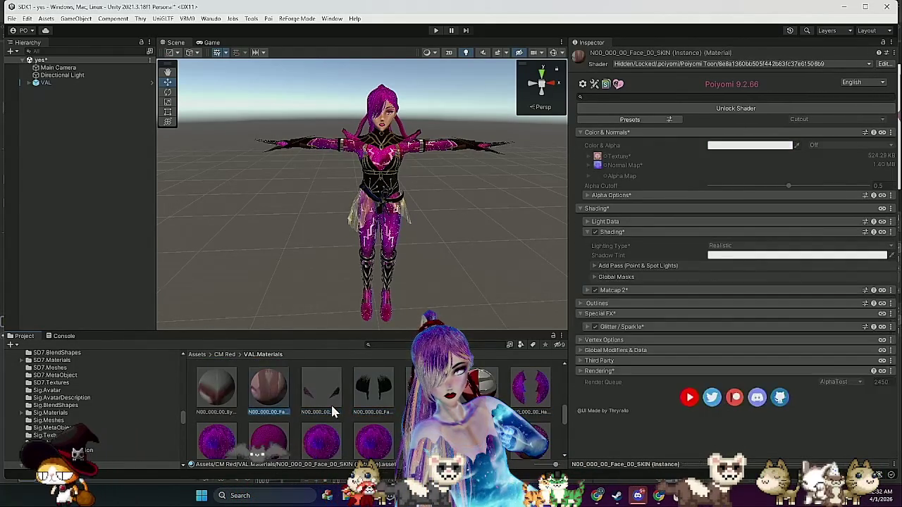
key(Up)
key(Right)
key(Right)
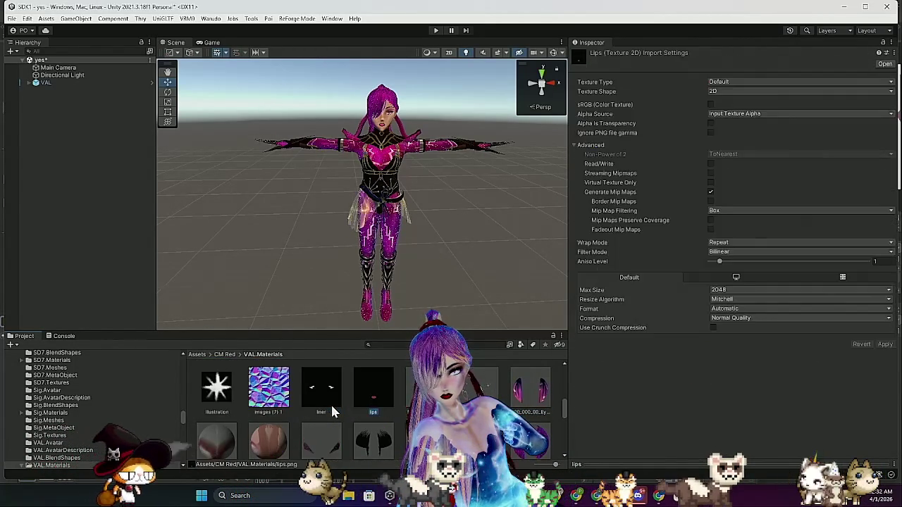
key(Right)
key(Left)
key(Left)
key(Down)
key(Down)
key(Down)
key(Down)
key(Down)
Scroll the Project folder tree back up to the top
scroll(379, 264, up, 3)
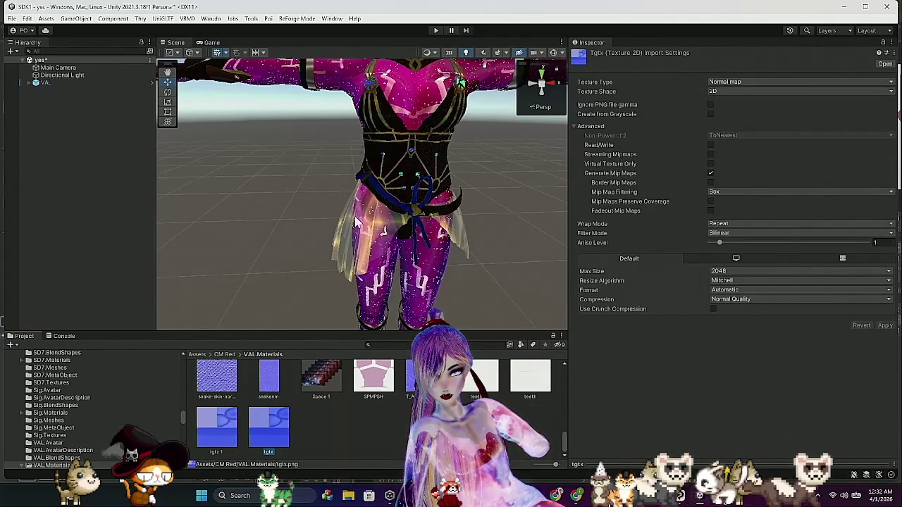
scroll(493, 224, down, 3)
scroll(406, 125, up, 3)
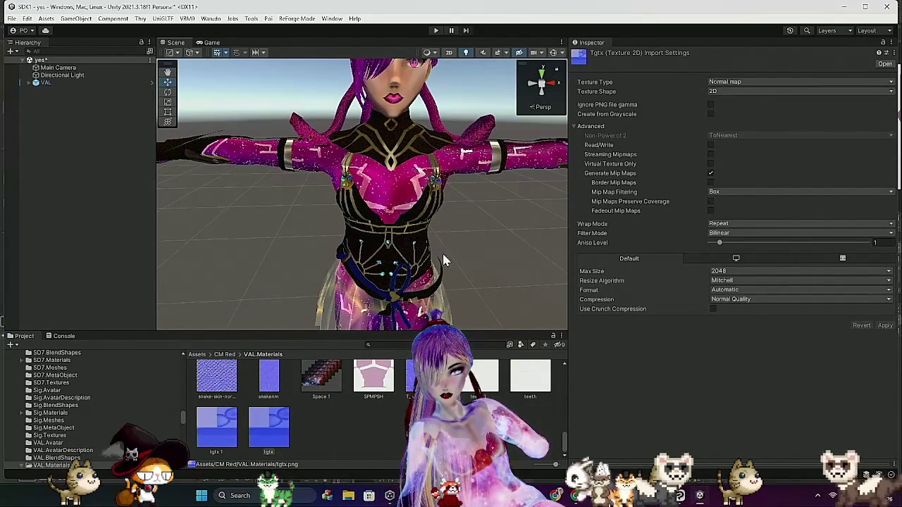
scroll(115, 408, up, 5)
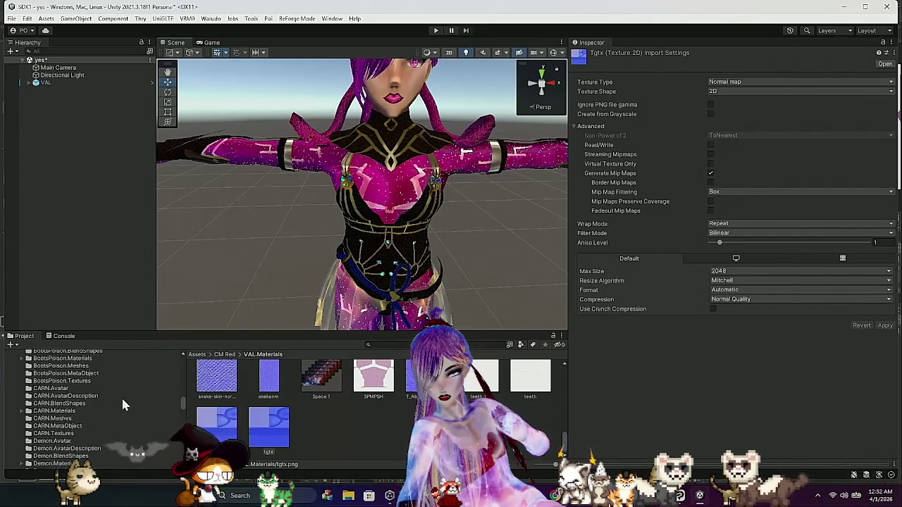
scroll(123, 405, up, 10)
scroll(117, 402, up, 6)
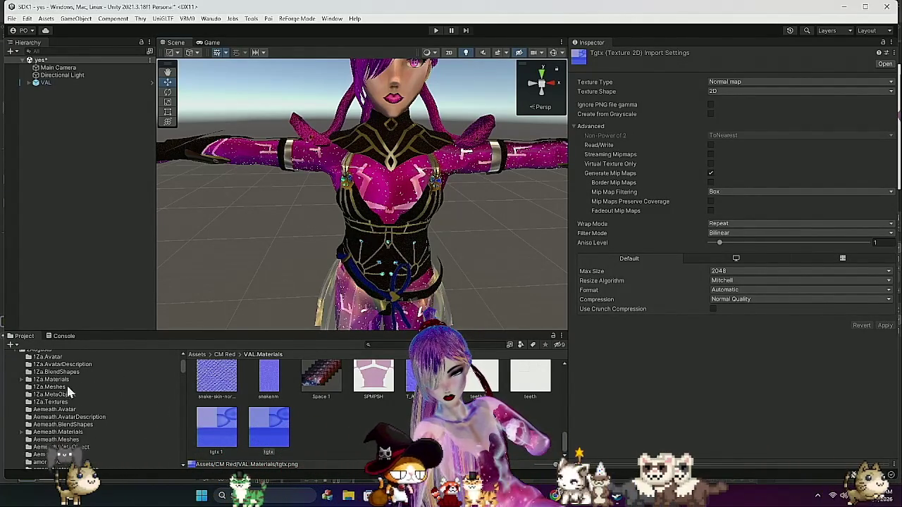
scroll(63, 385, up, 3)
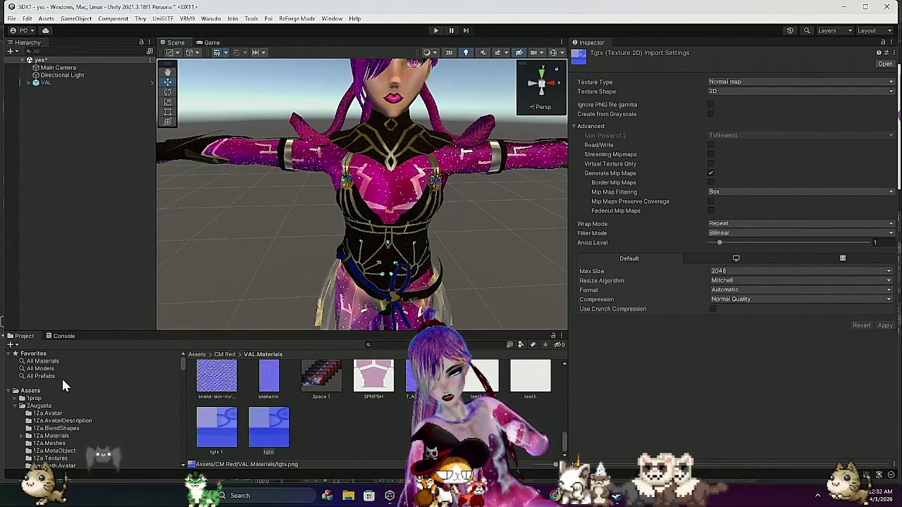
Browse the 2Augusta, Shaders and _PoiyomiShaders Presets folders, opening the Examples presets
click(17, 406)
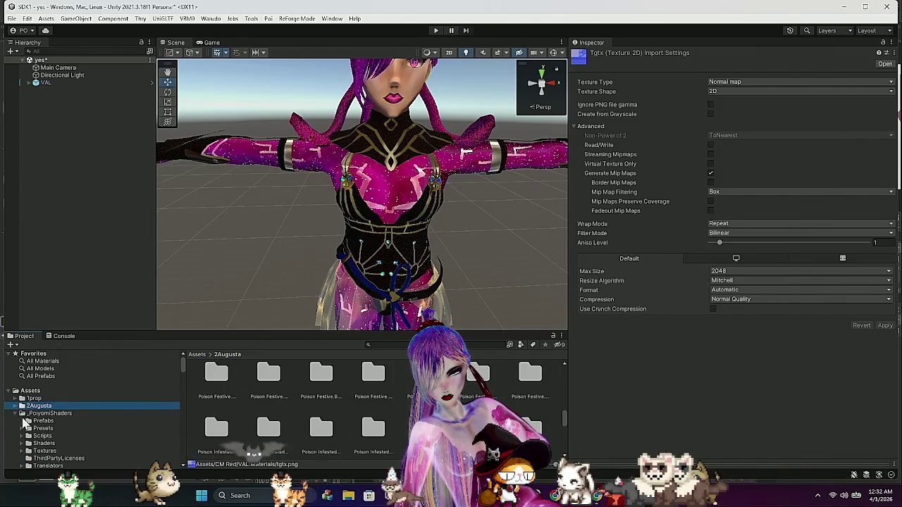
scroll(68, 392, down, 3)
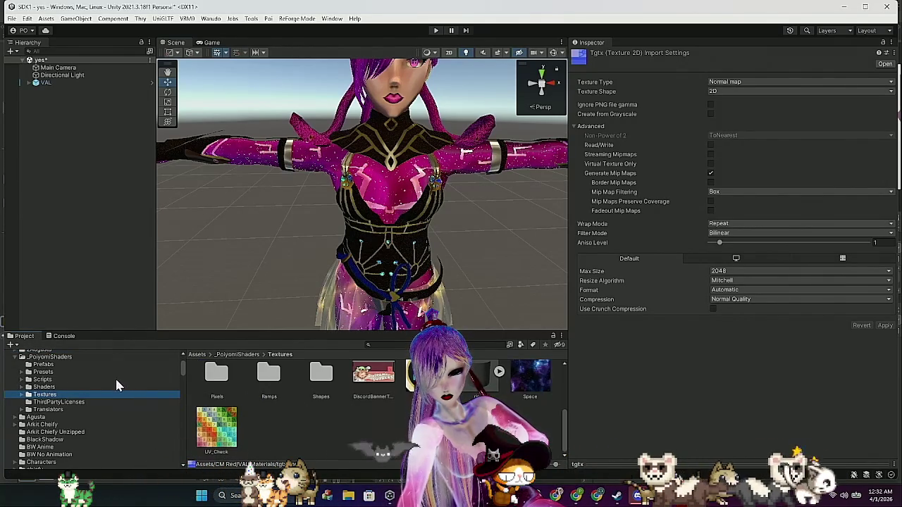
click(88, 387)
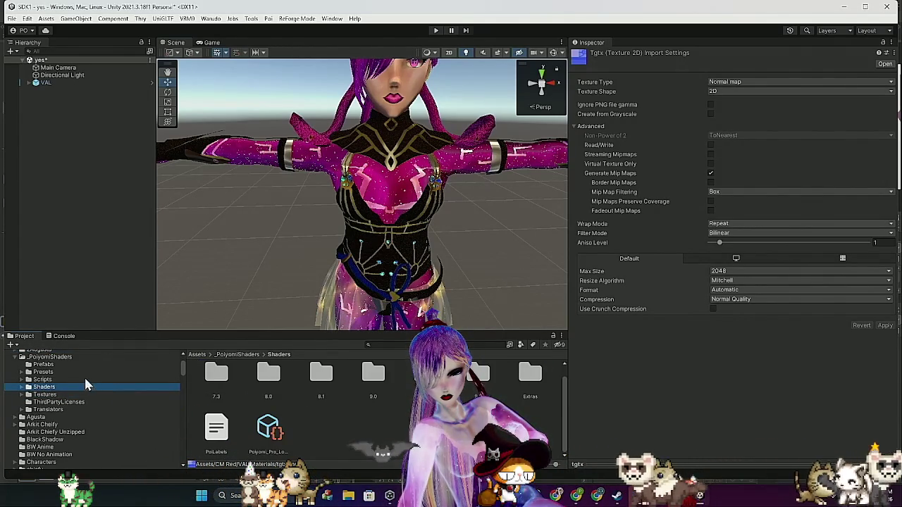
click(86, 364)
click(89, 372)
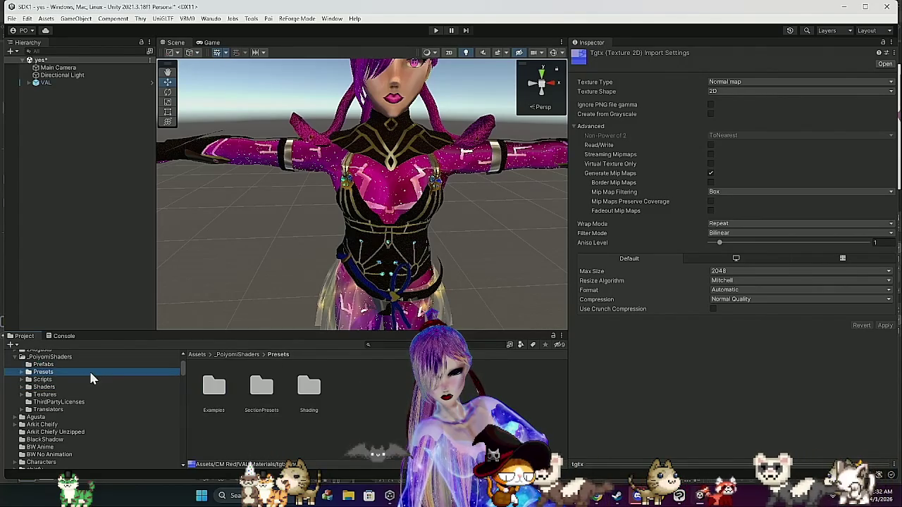
click(215, 388)
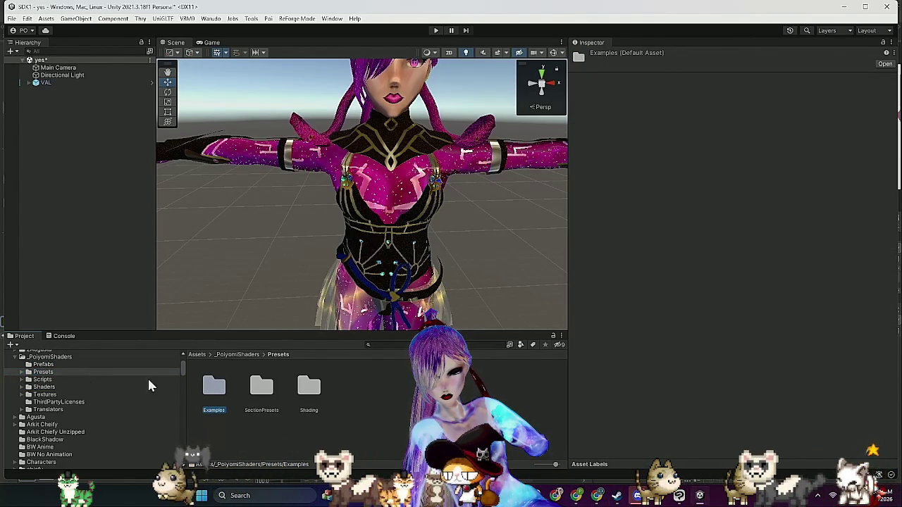
click(249, 358)
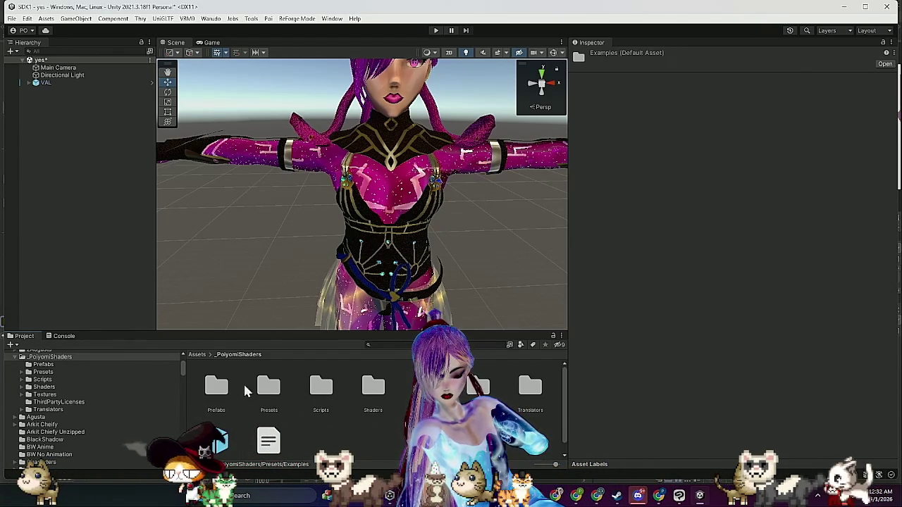
double_click(269, 392)
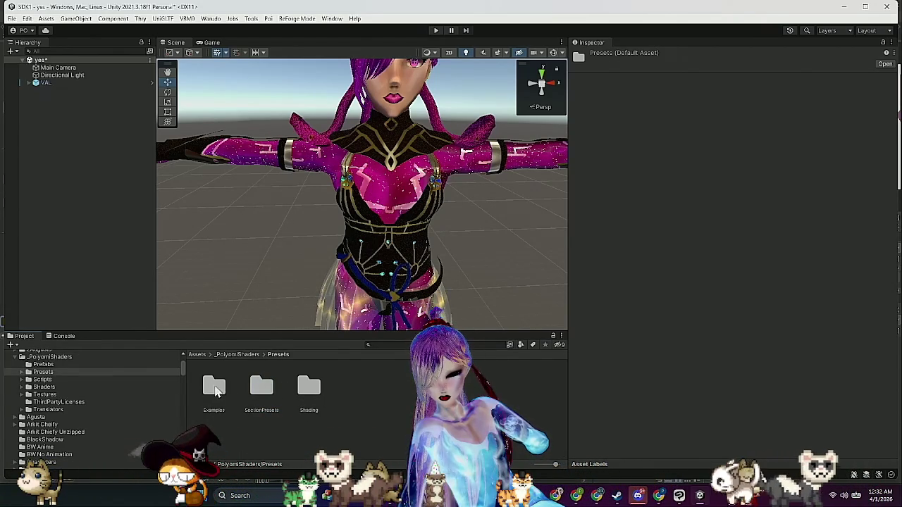
double_click(212, 392)
Open the _PoiyomiShaders Textures folder and scroll through its subfolders
click(105, 389)
click(70, 409)
click(73, 404)
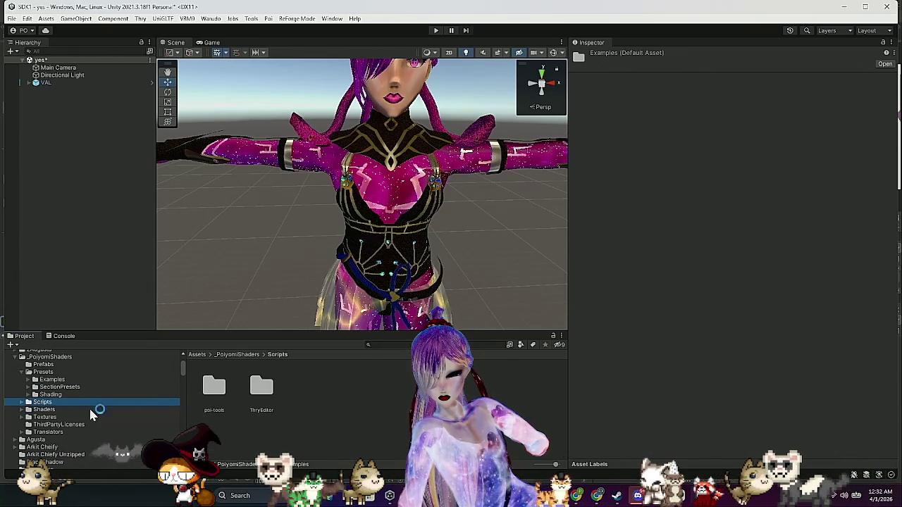
click(74, 410)
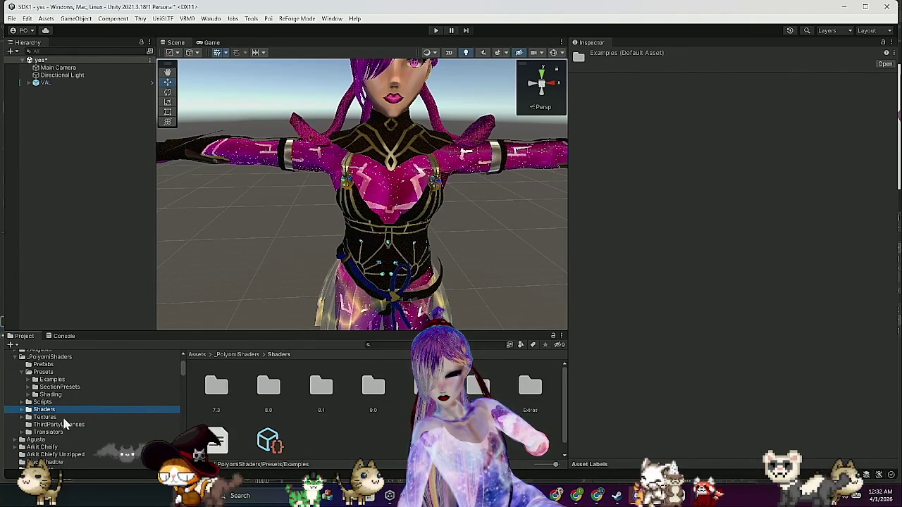
click(44, 417)
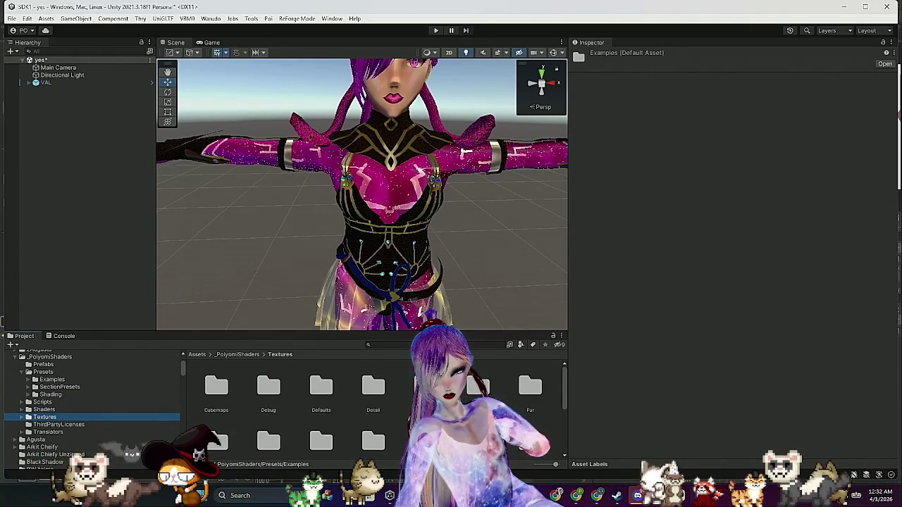
scroll(527, 364, down, 2)
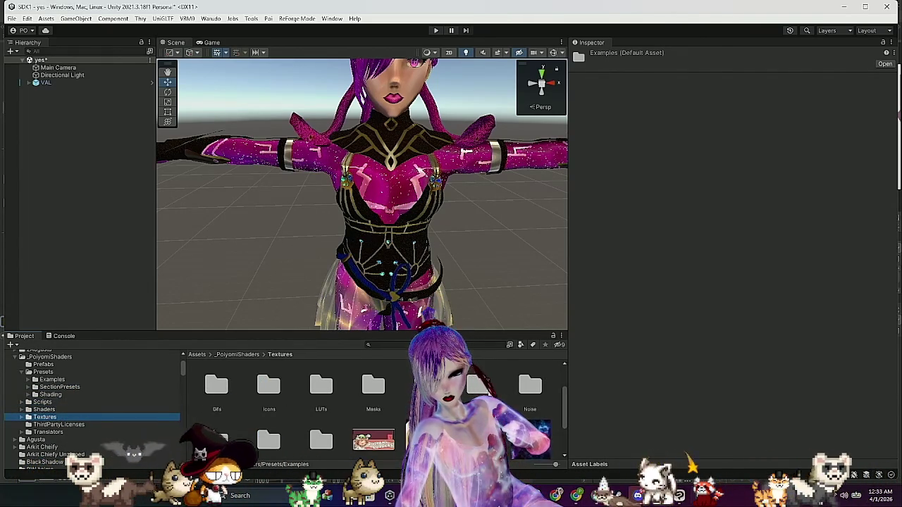
Open the Noise folder and browse its noise texture thumbnails, then scroll back to the top
double_click(528, 388)
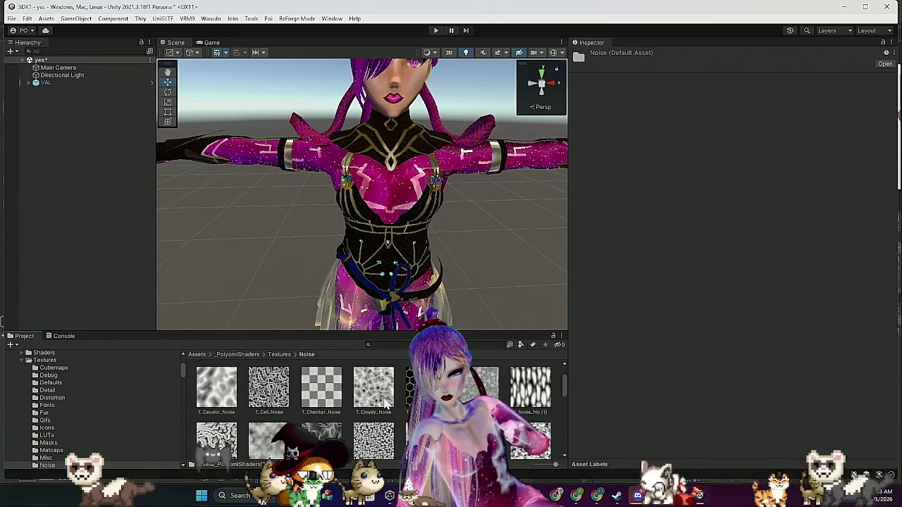
scroll(374, 409, down, 5)
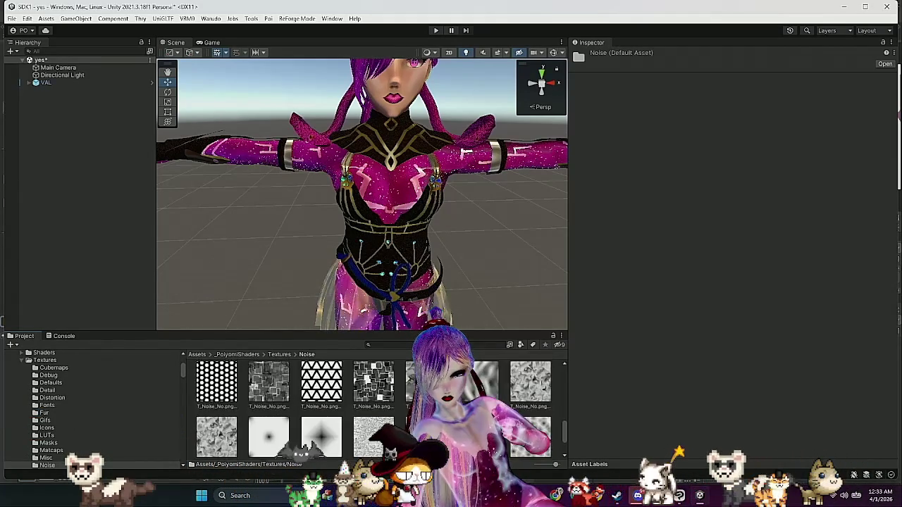
scroll(374, 409, up, 4)
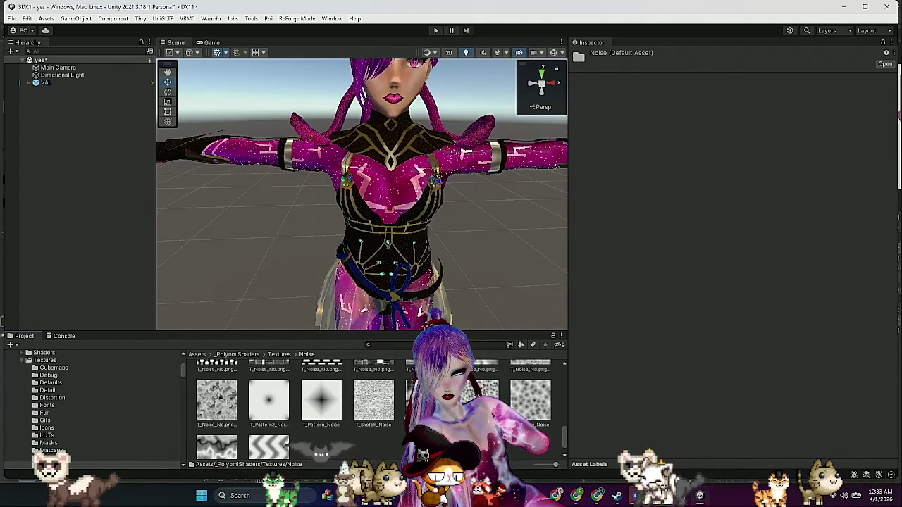
scroll(373, 409, up, 4)
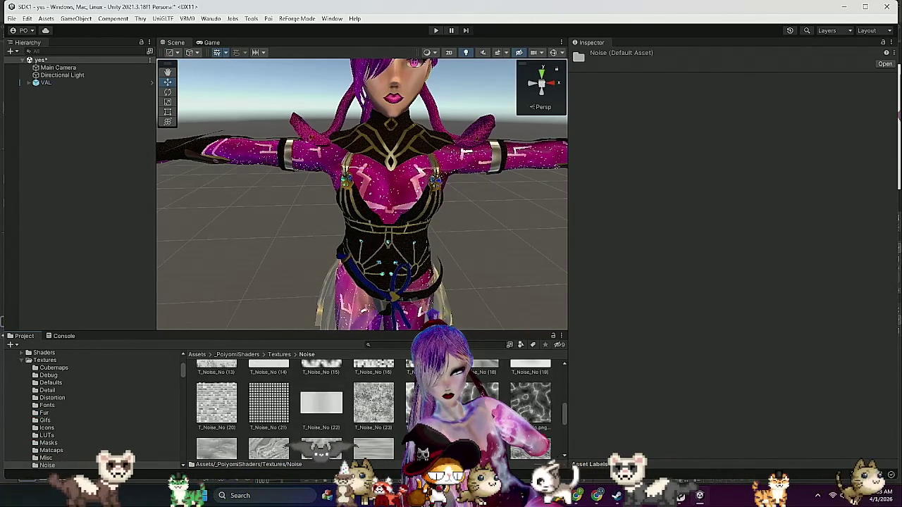
scroll(373, 409, up, 5)
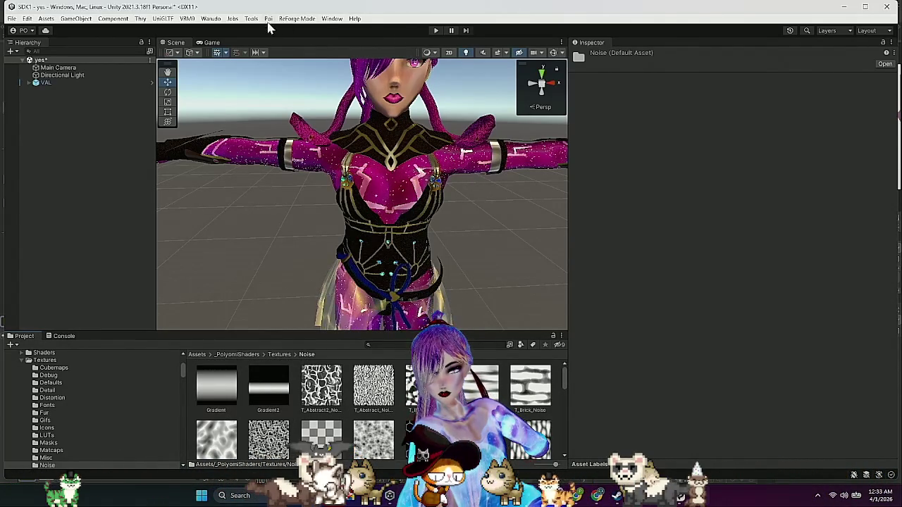
click(210, 19)
Create a new Warudo mod named 'Poison Val' with Warudo > New Mod
click(227, 30)
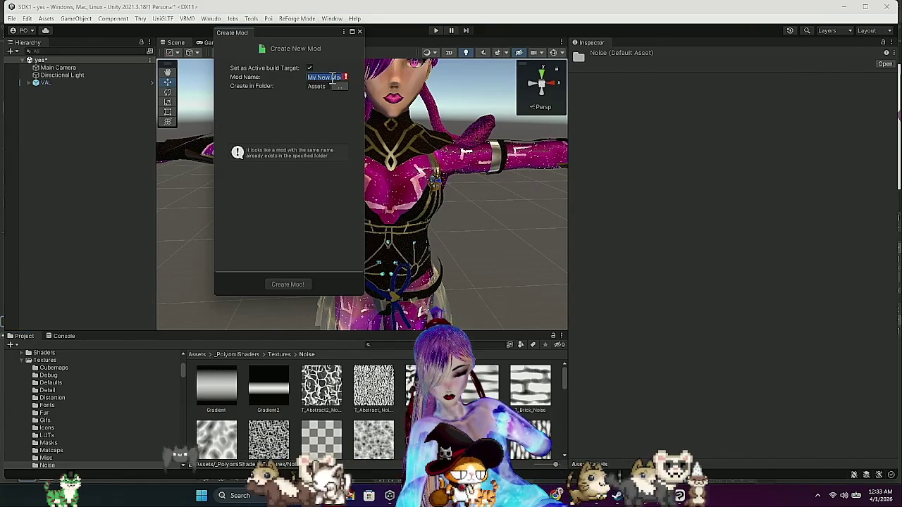
text(p)
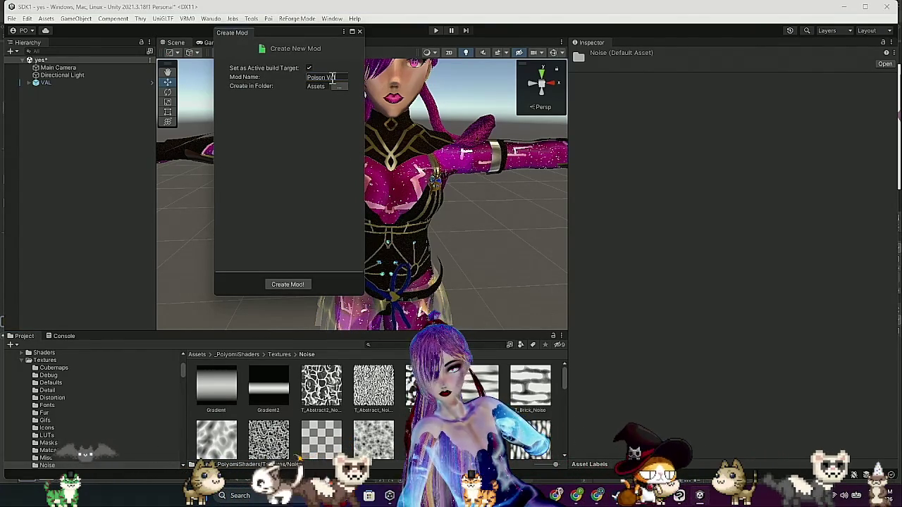
click(304, 286)
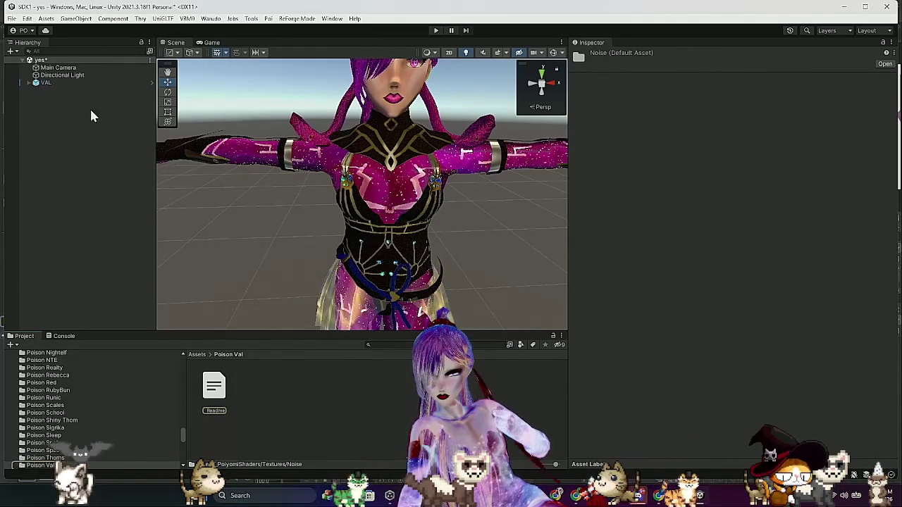
click(86, 85)
Set up the VAL GameObject as the Poison Val character mod, then start Build Mod
click(214, 19)
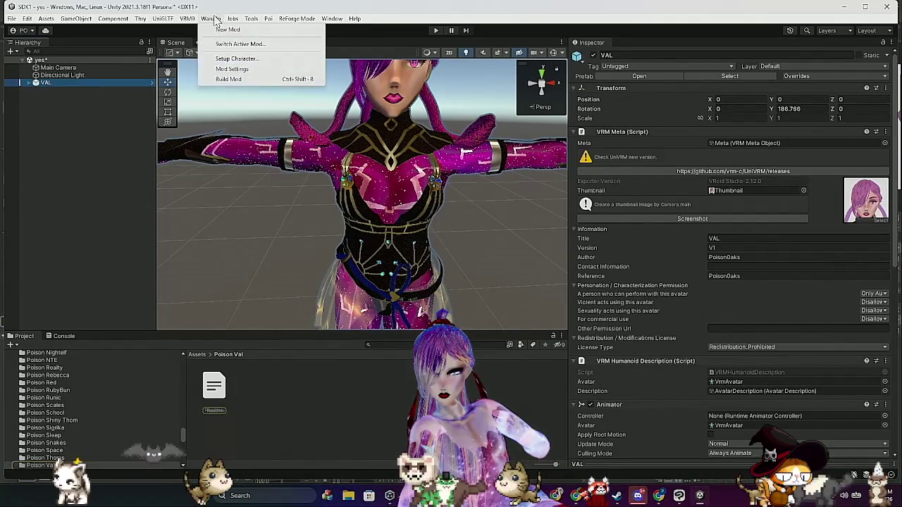
click(240, 59)
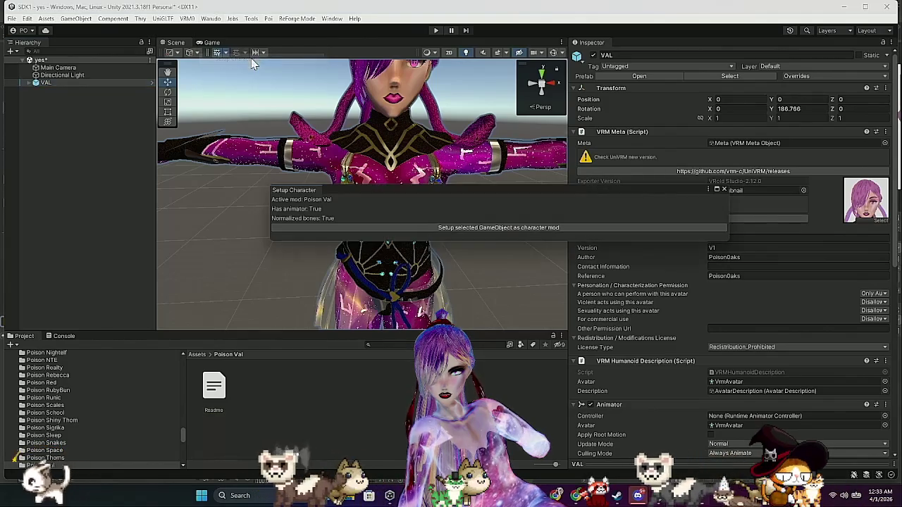
click(513, 228)
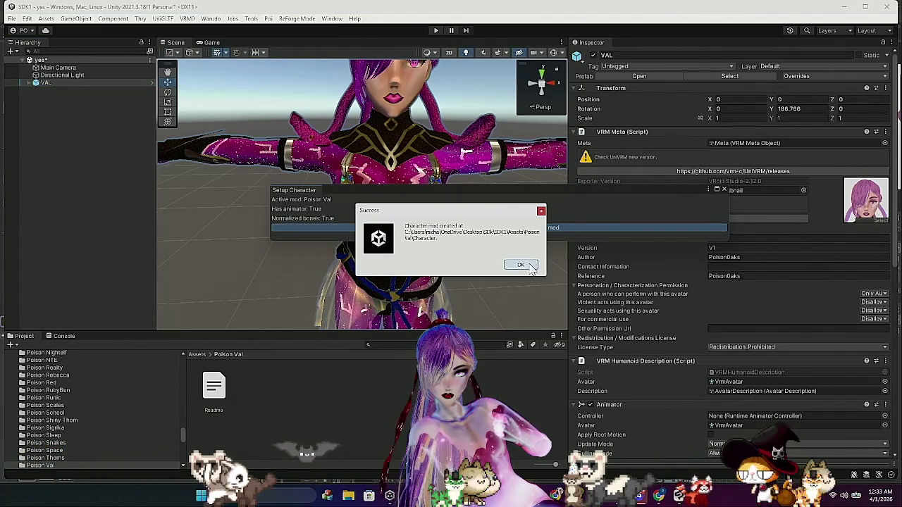
click(529, 265)
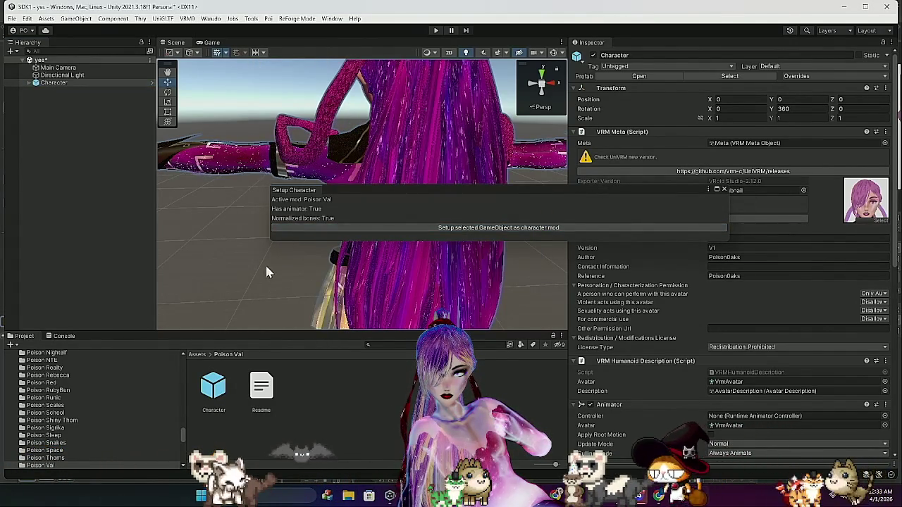
click(723, 189)
drag(396, 189, 468, 189)
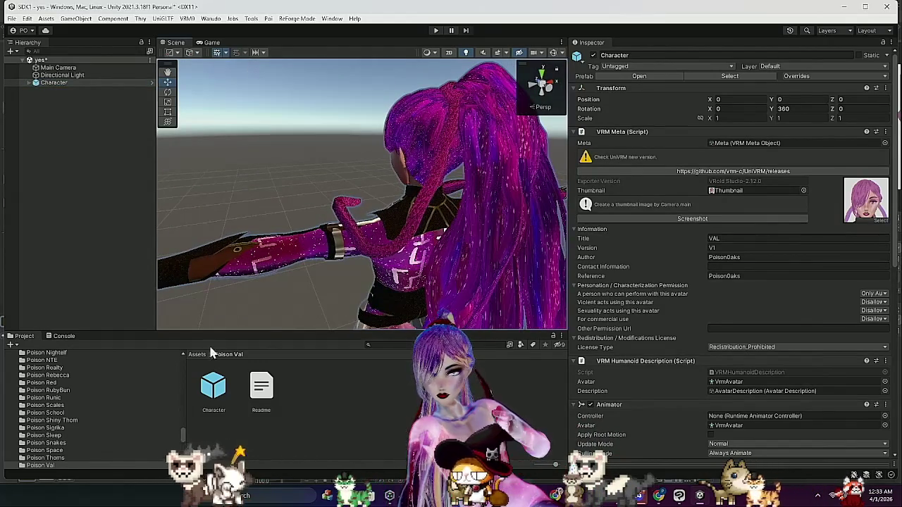
click(211, 18)
click(238, 43)
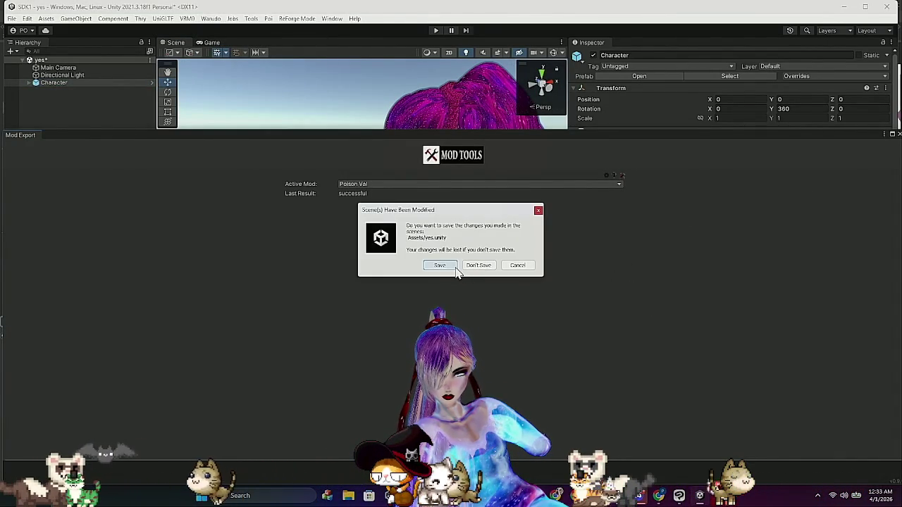
Save the modified scene so the Poison Val asset bundle build can run
click(454, 270)
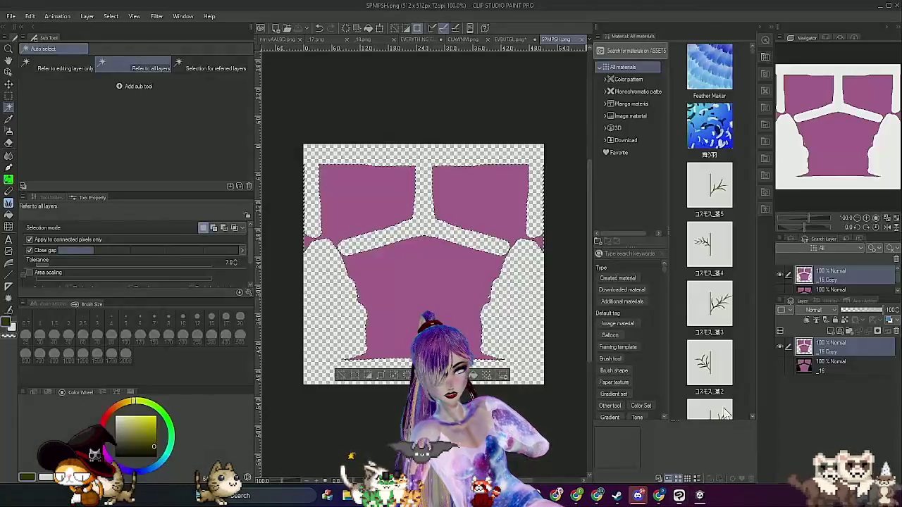
Quit Clip Studio Paint, answering its unsaved-canvases prompt
click(893, 7)
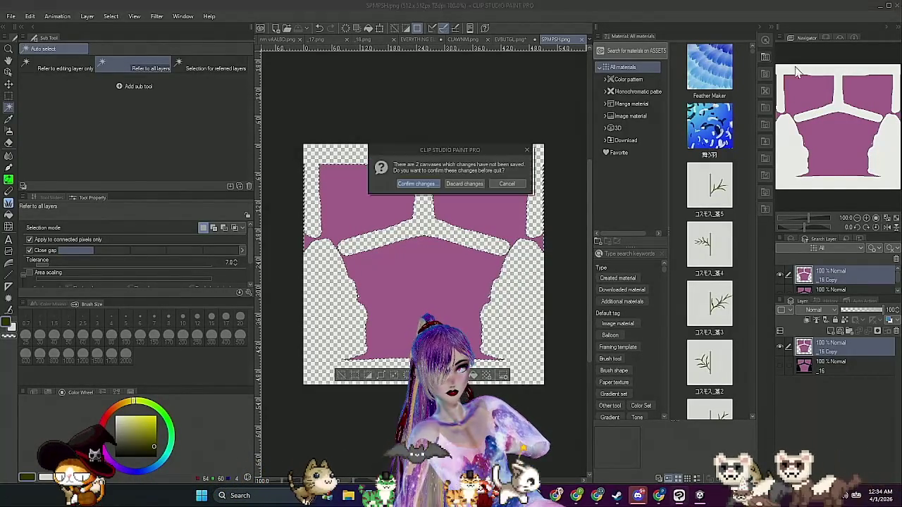
click(465, 184)
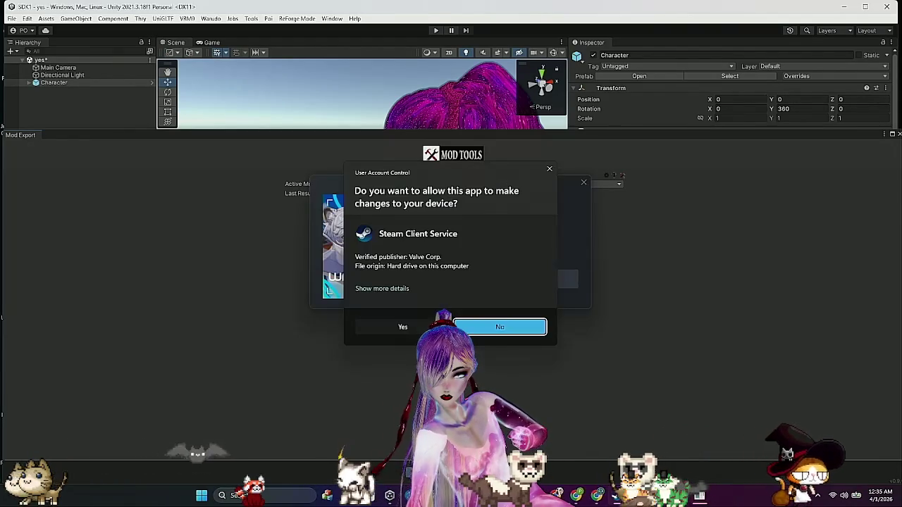
Allow Steam Client Service to make changes so Warudo launches
click(402, 326)
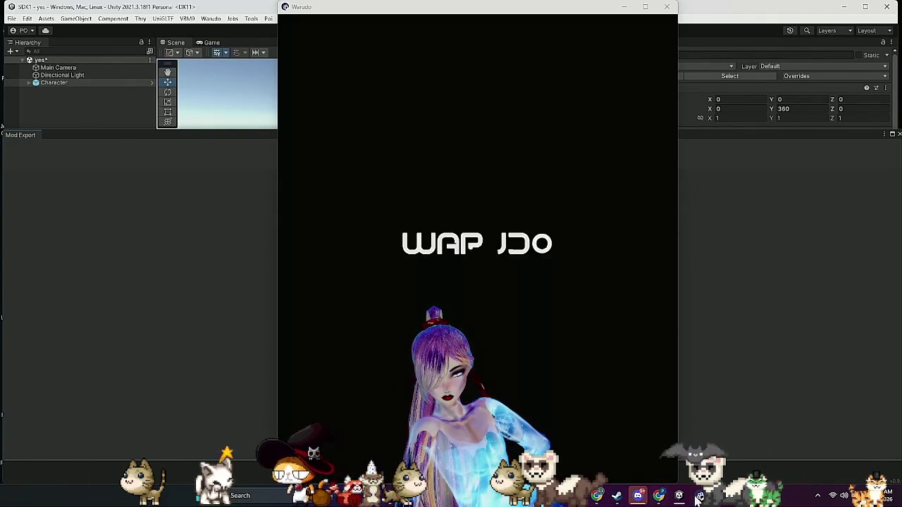
Bring Unity's Build AssetBundles progress window forward from the taskbar
mouse_move(680, 497)
click(716, 437)
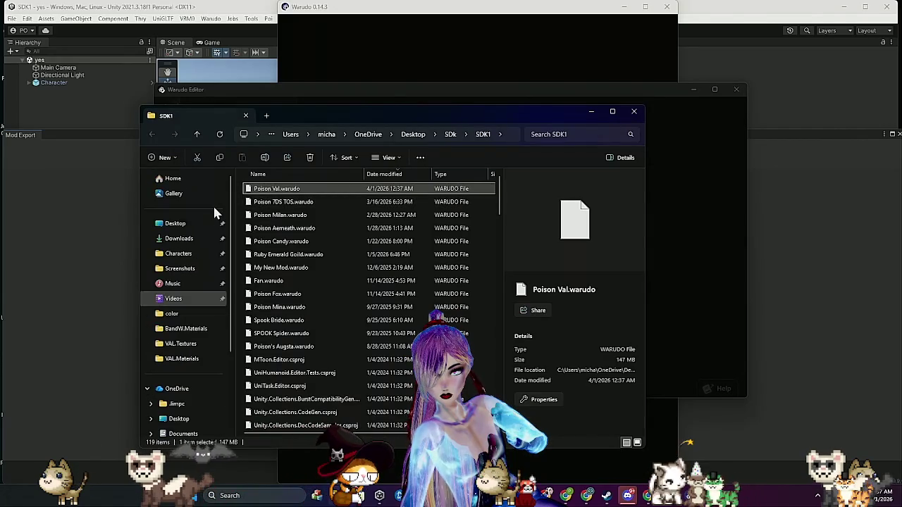
Move Poison Val.warudo into the Characters folder and return to Unity
mouse_move(334, 192)
mouse_down()
mouse_move(220, 214)
mouse_move(188, 261)
mouse_up()
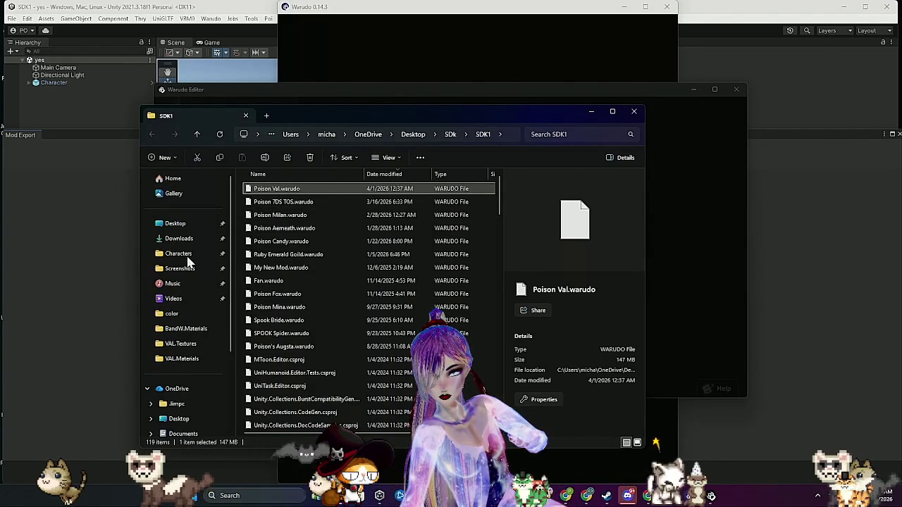
click(83, 224)
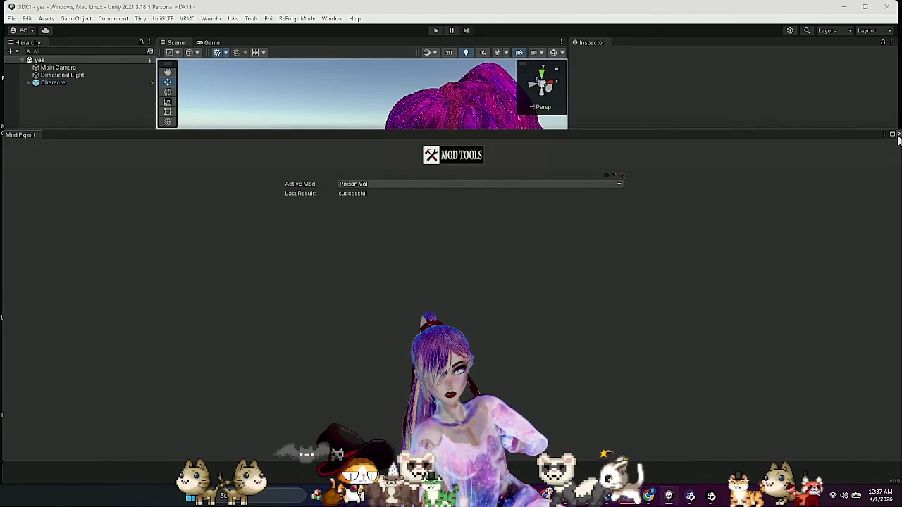
Close the maximized Mod Export panel and bring Warudo to the front
click(899, 134)
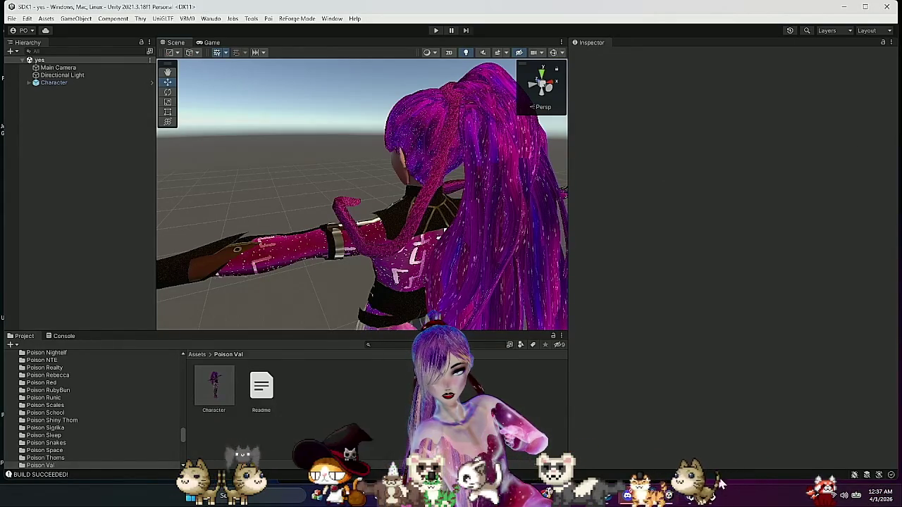
click(696, 497)
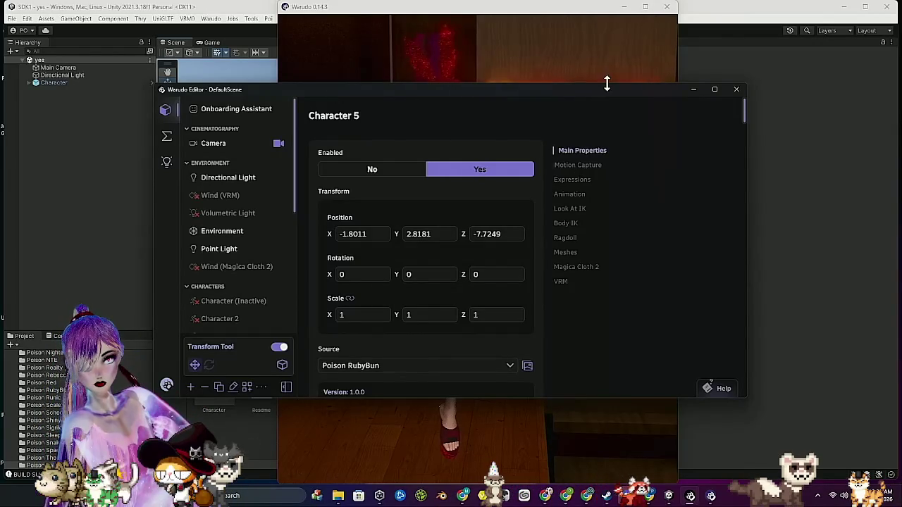
Minimize the Warudo Editor to view the character full-length, then switch to the SDK1 folder
click(693, 89)
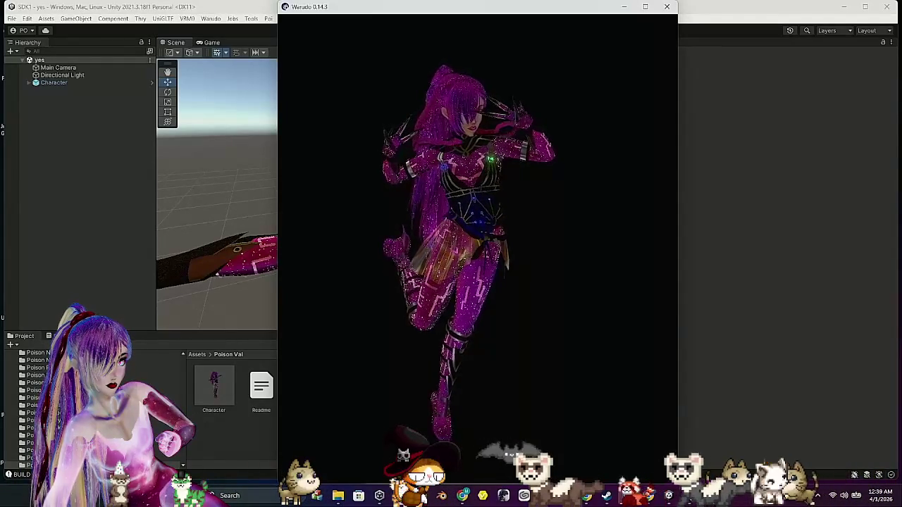
key(alt+Tab)
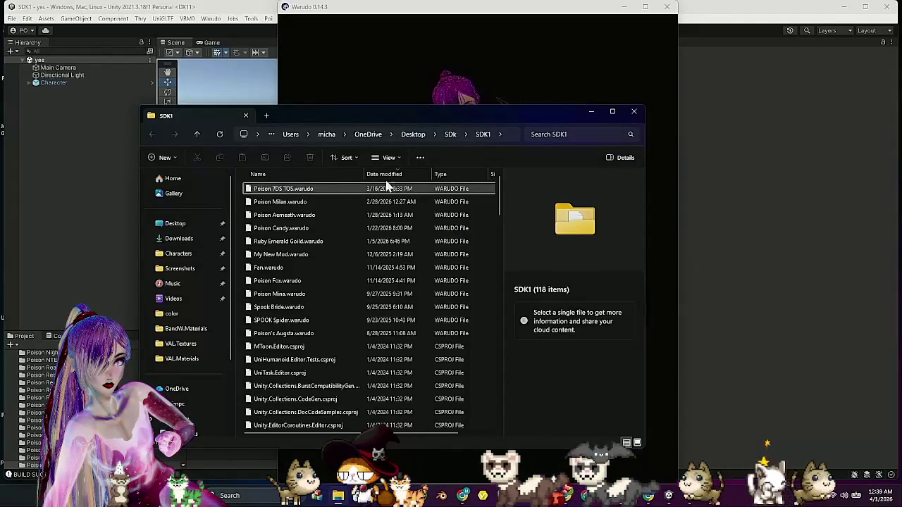
Move the SDK1 folder window out of the way, then move the Photos viewer aside
drag(399, 127, 837, 176)
key(alt+Tab)
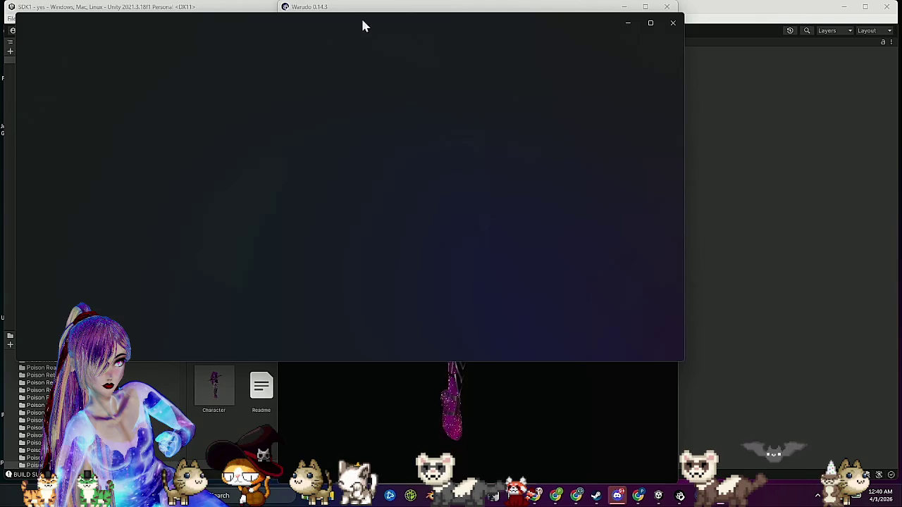
mouse_move(424, 24)
mouse_down()
mouse_move(613, 57)
mouse_move(600, 52)
mouse_up()
Zoom in on the glowing, starry purple VAL avatar in Warudo's 3D view
scroll(643, 221, up, 3)
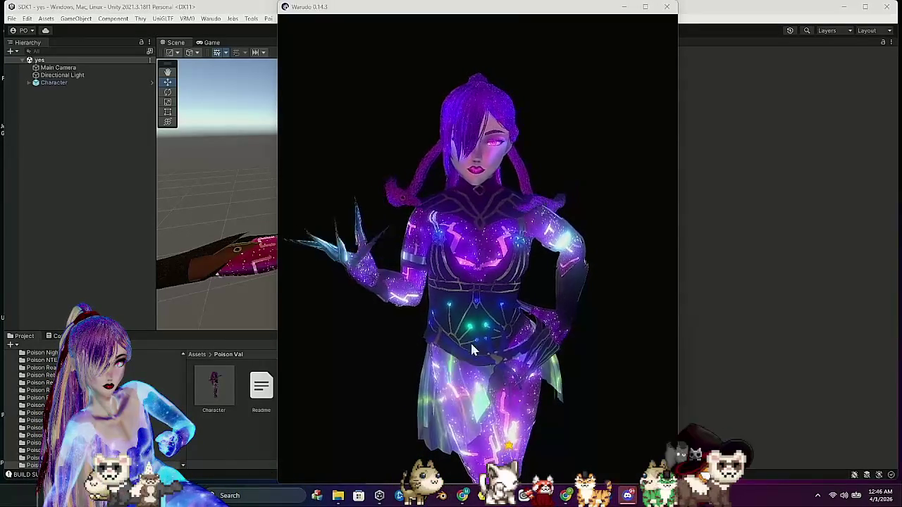
Zoom out to show the full Poison Val avatar, briefly check Unity, then maximize Warudo
scroll(497, 242, down, 2)
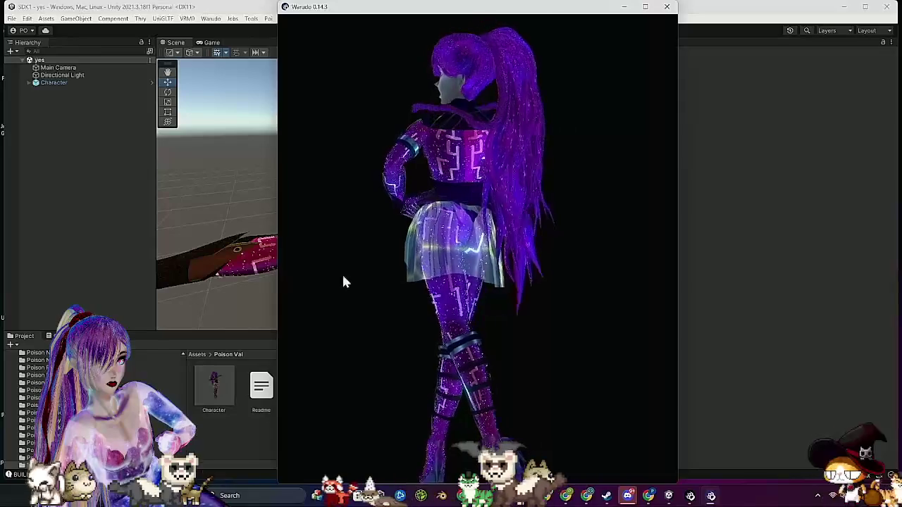
click(274, 297)
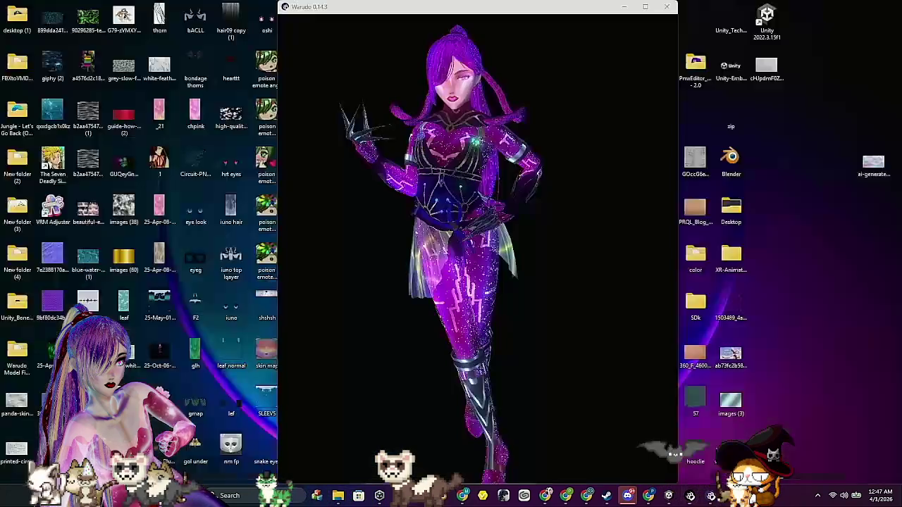
click(694, 445)
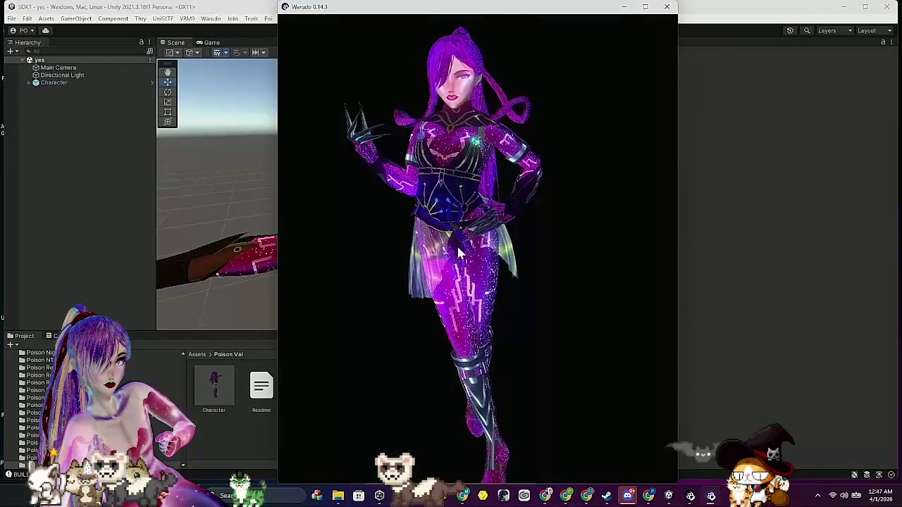
click(644, 8)
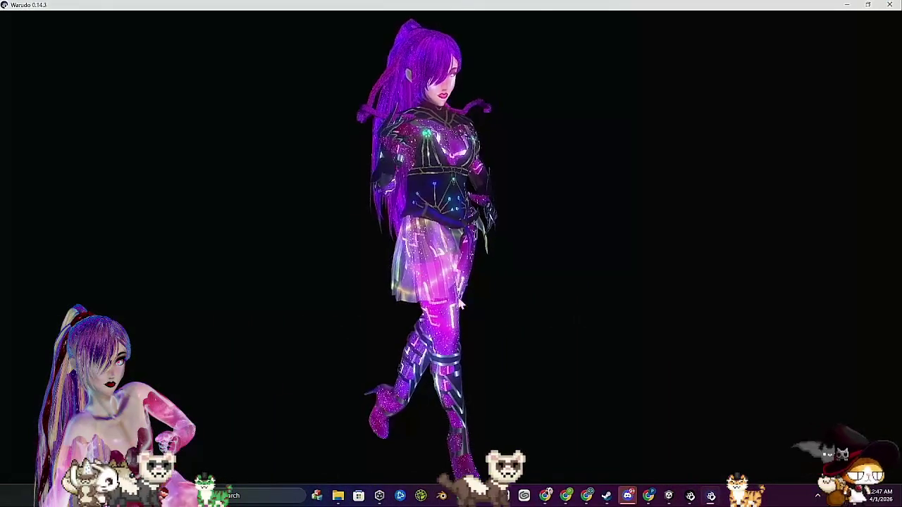
Zoom the camera in on the avatar in the full-screen Warudo preview
scroll(392, 125, up, 5)
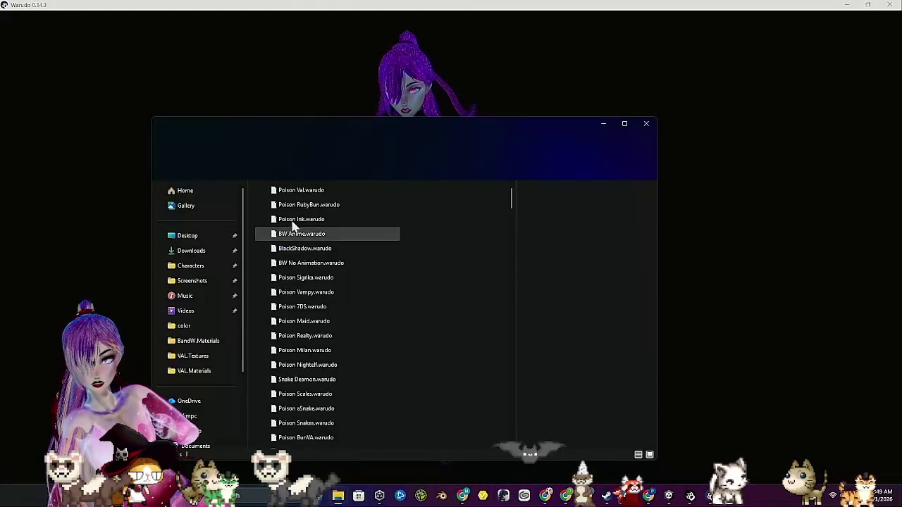
click(316, 191)
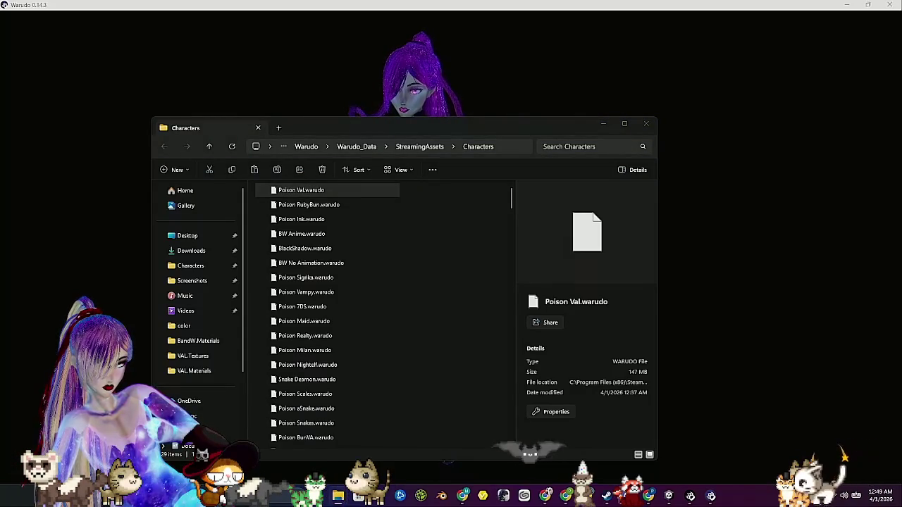
click(644, 124)
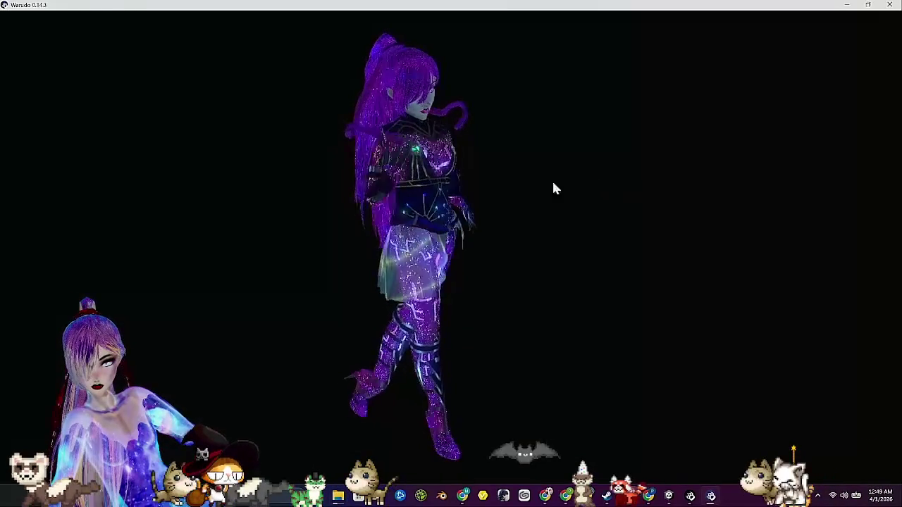